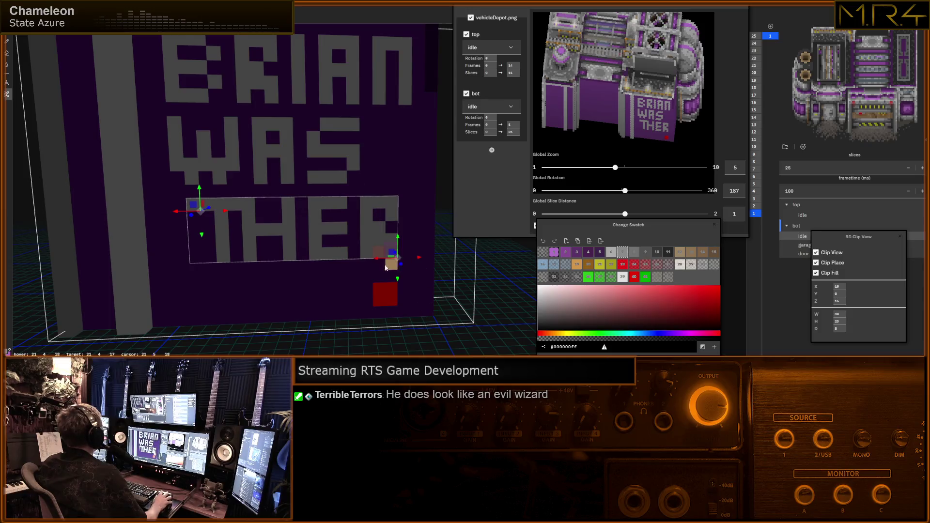
Resize the selected THER letter region with the gizmo and apply the reshaped letters.
{"action": "left_click_drag", "start_coordinate": [379, 262], "coordinate": [368, 264]}
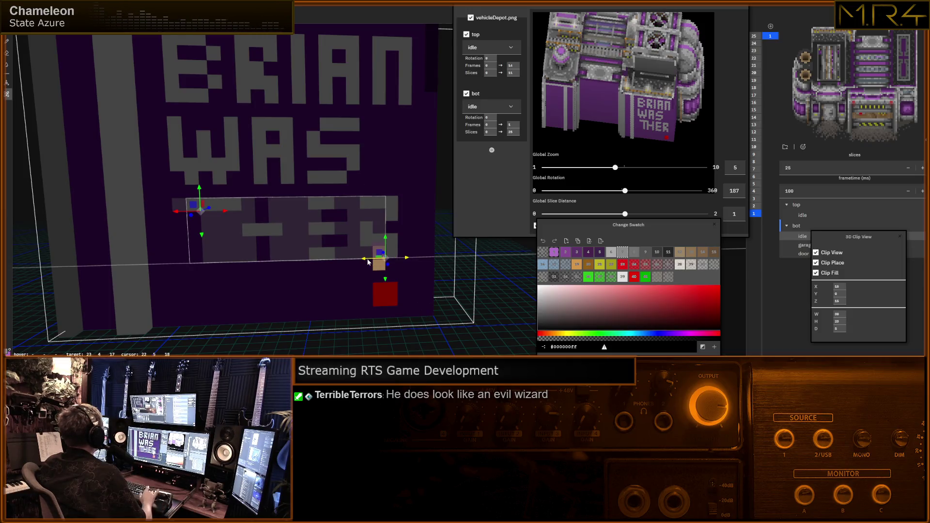
{"action": "left_click", "coordinate": [368, 264]}
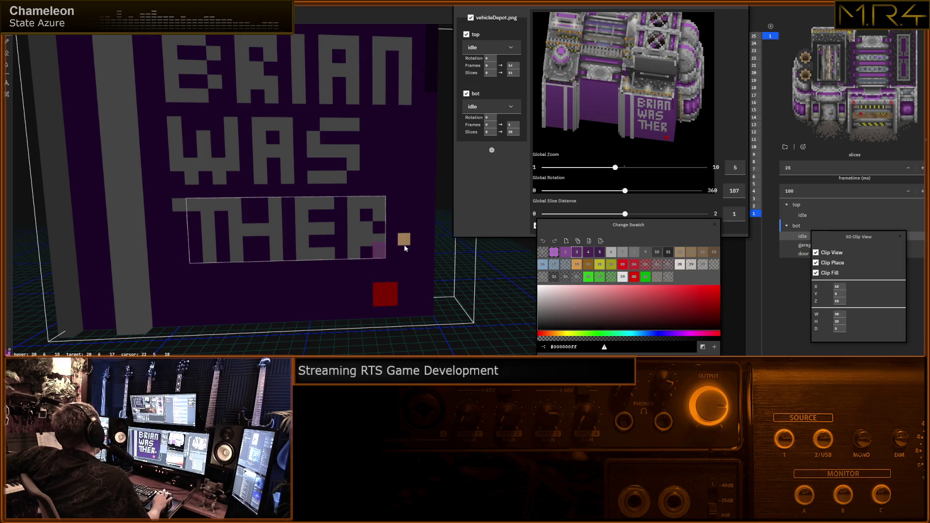
{"action": "middle_click_drag", "start_coordinate": [407, 252], "coordinate": [416, 250]}
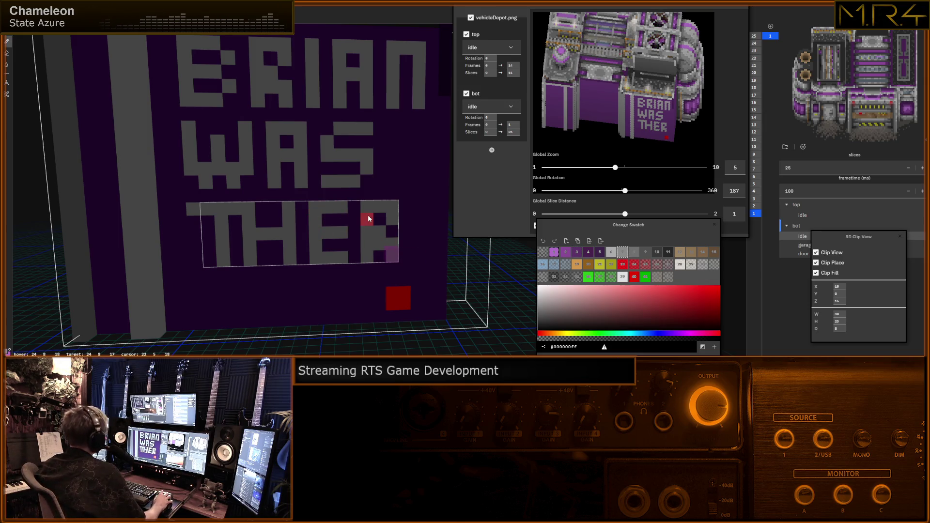
{"action": "middle_click_drag", "start_coordinate": [368, 218], "coordinate": [377, 223]}
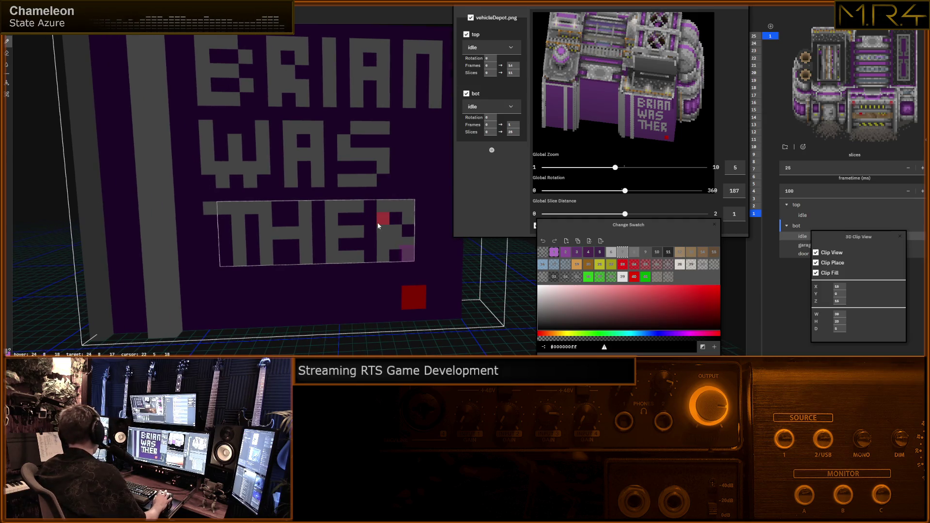
Nudge voxels of the R and T one step left, shift THER within the wall, and start a stroke after the R.
{"action": "left_click", "coordinate": [404, 251]}
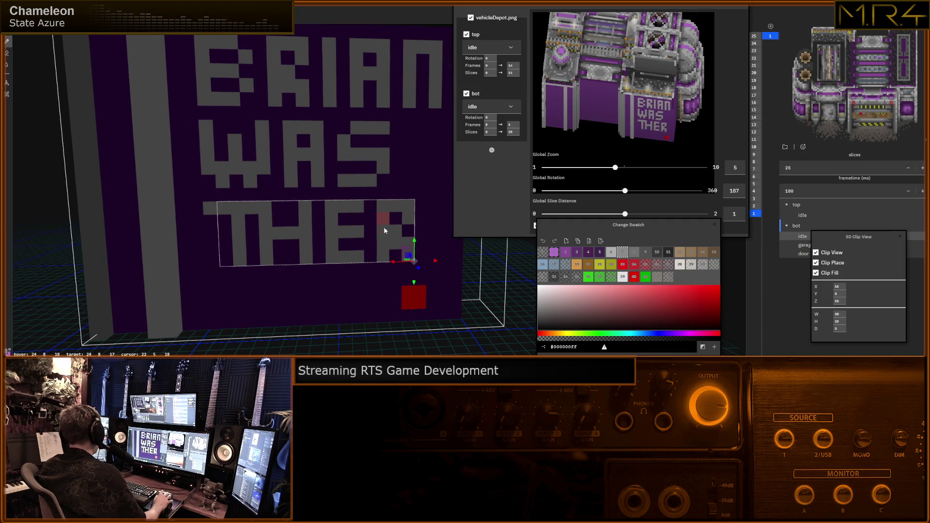
{"action": "left_click_drag", "start_coordinate": [434, 263], "coordinate": [428, 265]}
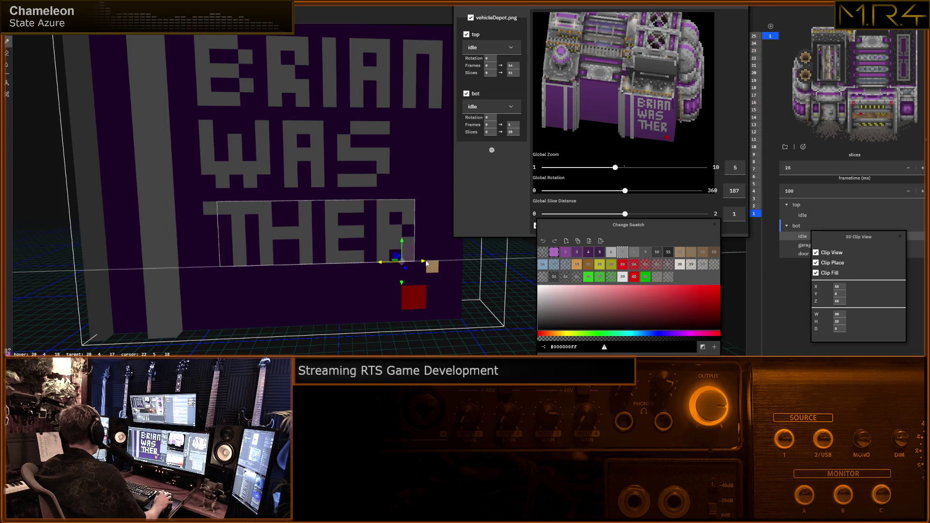
{"action": "key", "text": "Escape"}
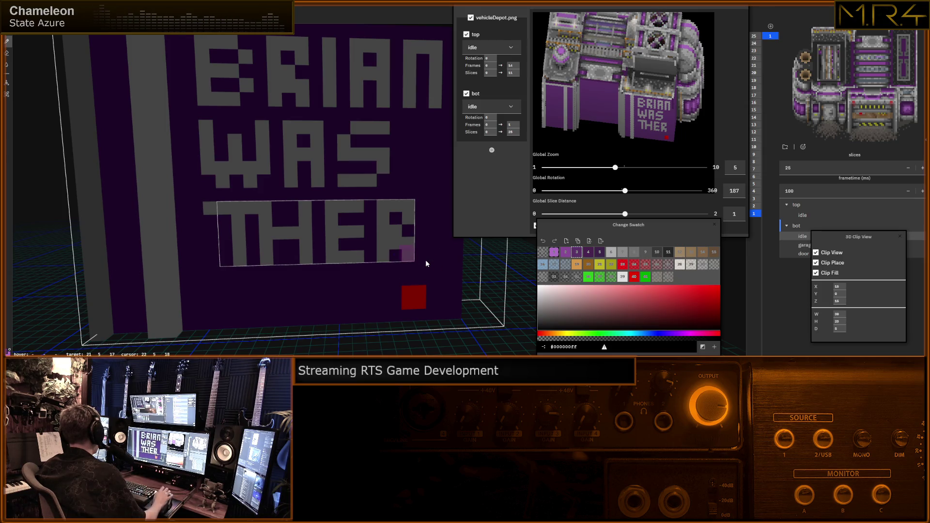
{"action": "key", "text": "ctrl+z"}
{"action": "left_click", "coordinate": [211, 213]}
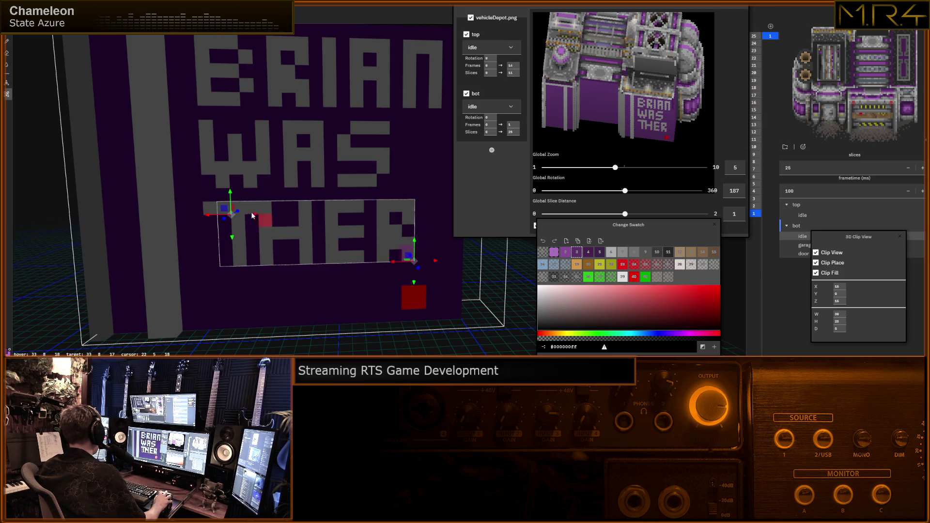
{"action": "left_click_drag", "start_coordinate": [206, 217], "coordinate": [200, 216]}
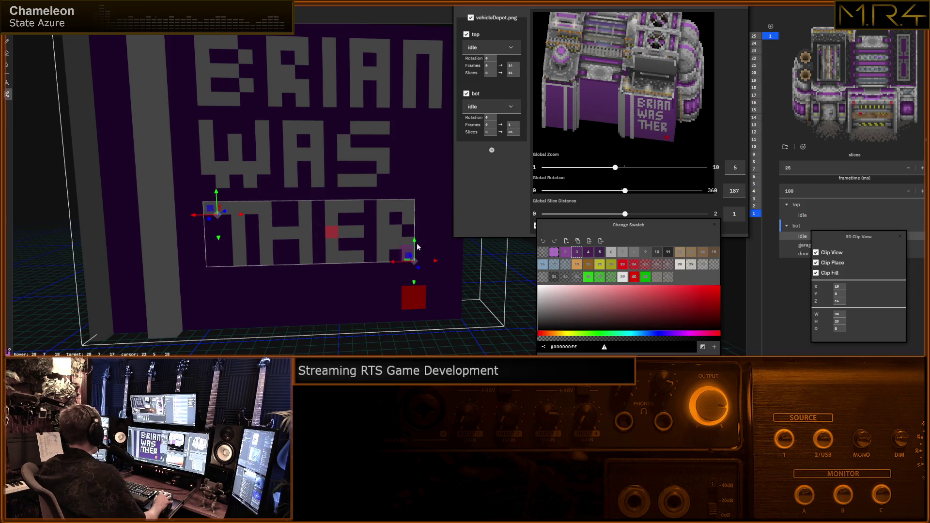
{"action": "left_click_drag", "start_coordinate": [435, 263], "coordinate": [426, 263]}
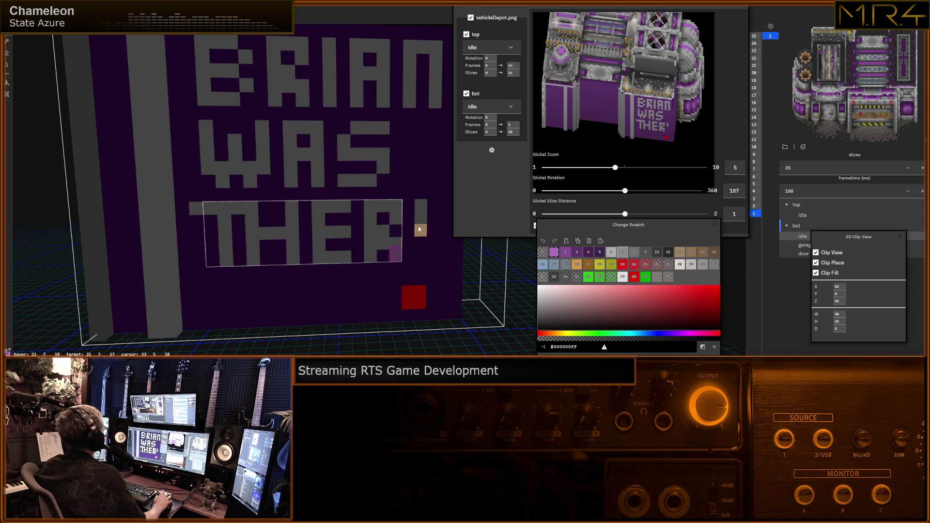
{"action": "left_click", "coordinate": [418, 244]}
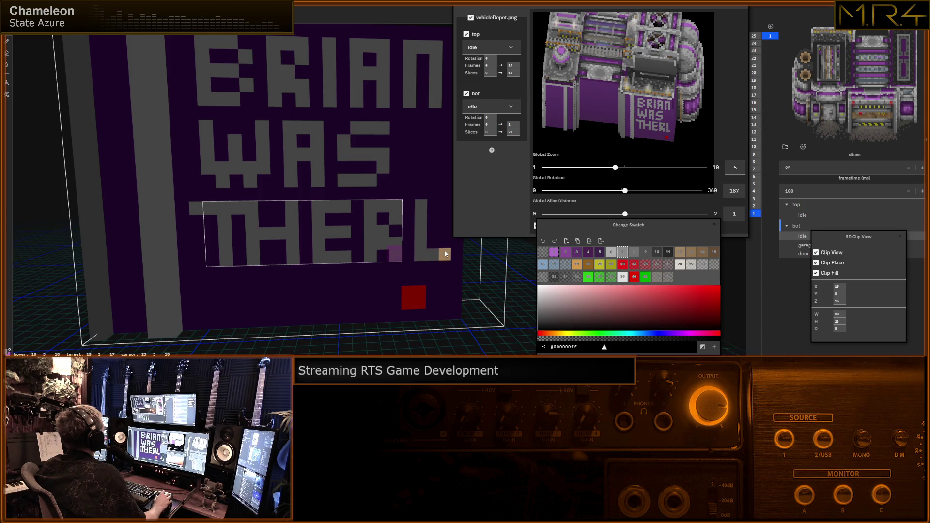
Add the middle bar of the final E so the third line reads THERE.
{"action": "left_click", "coordinate": [446, 231]}
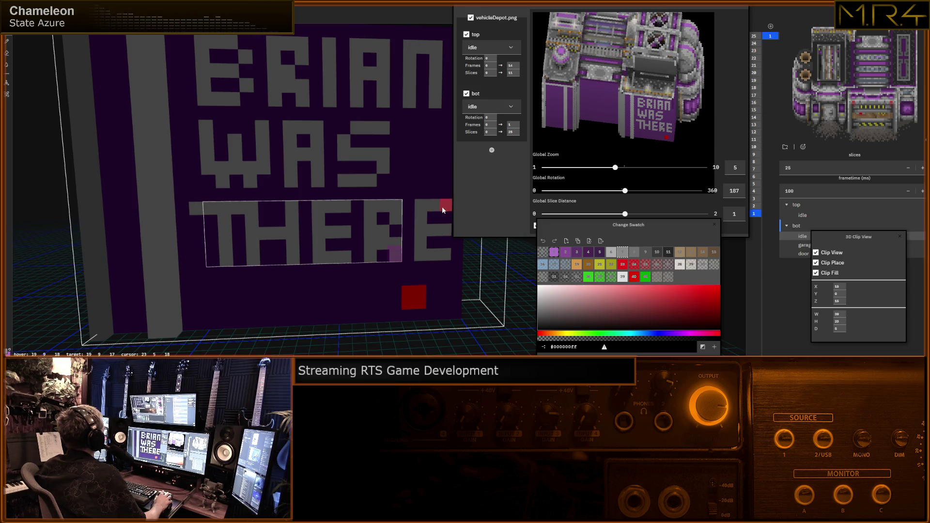
{"action": "scroll", "coordinate": [331, 225], "scroll_direction": "up", "scroll_amount": 2}
{"action": "scroll", "coordinate": [337, 206], "scroll_direction": "down", "scroll_amount": 2}
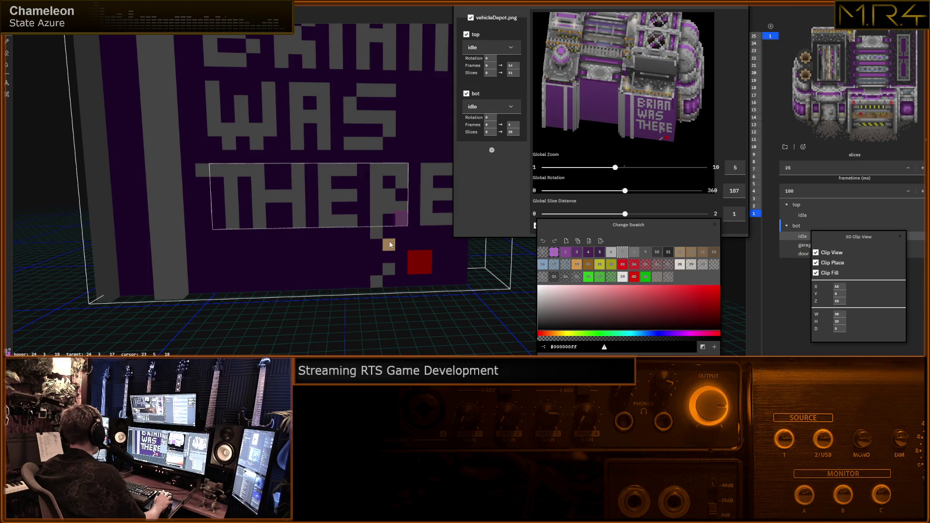
Erase stray voxels below the R and paint the grey arrow line beneath THERE toward the red square.
{"action": "right_click_drag", "start_coordinate": [400, 262], "coordinate": [376, 245]}
{"action": "mouse_move", "coordinate": [375, 245]}
{"action": "left_mouse_down"}
{"action": "mouse_move", "coordinate": [389, 256]}
{"action": "mouse_move", "coordinate": [366, 280]}
{"action": "mouse_move", "coordinate": [368, 265]}
{"action": "left_mouse_up"}
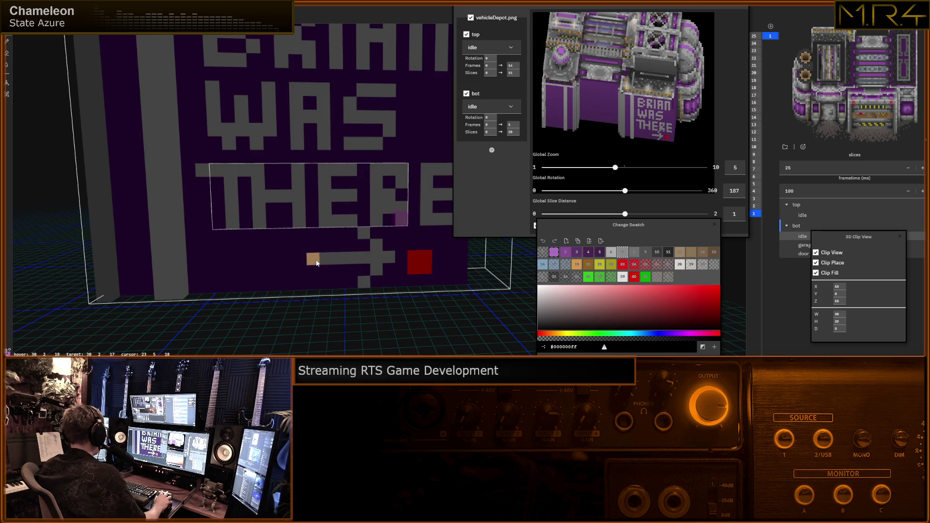
{"action": "left_click", "coordinate": [247, 235]}
{"action": "left_click_drag", "start_coordinate": [250, 247], "coordinate": [290, 261]}
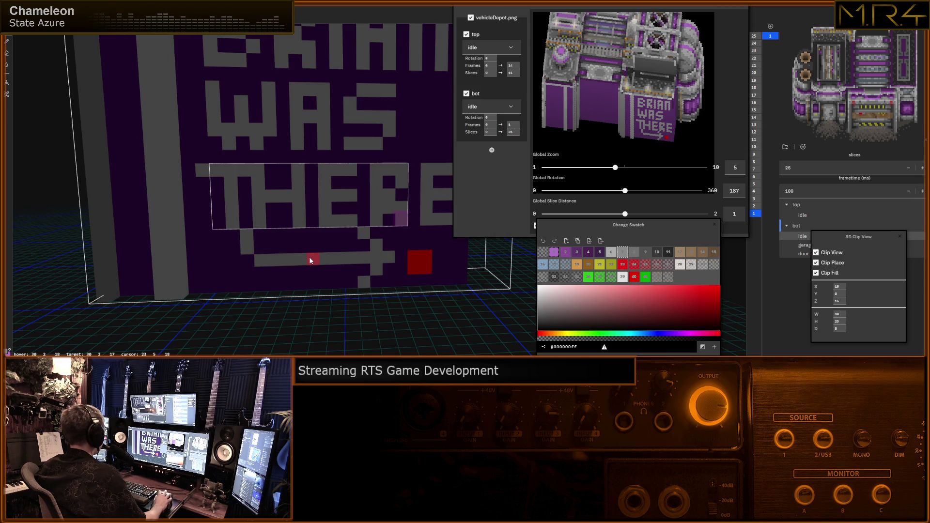
{"action": "scroll", "coordinate": [309, 254], "scroll_direction": "up", "scroll_amount": 3}
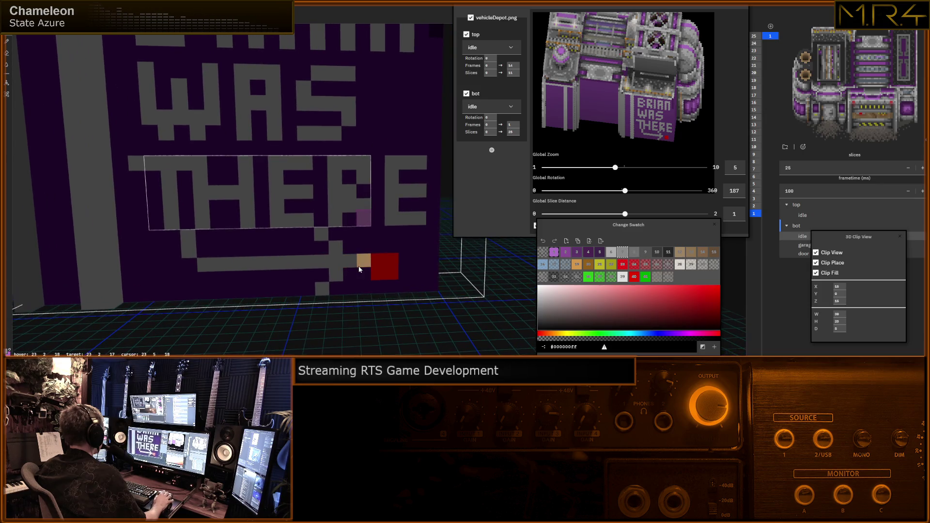
{"action": "scroll", "coordinate": [349, 259], "scroll_direction": "up", "scroll_amount": 1}
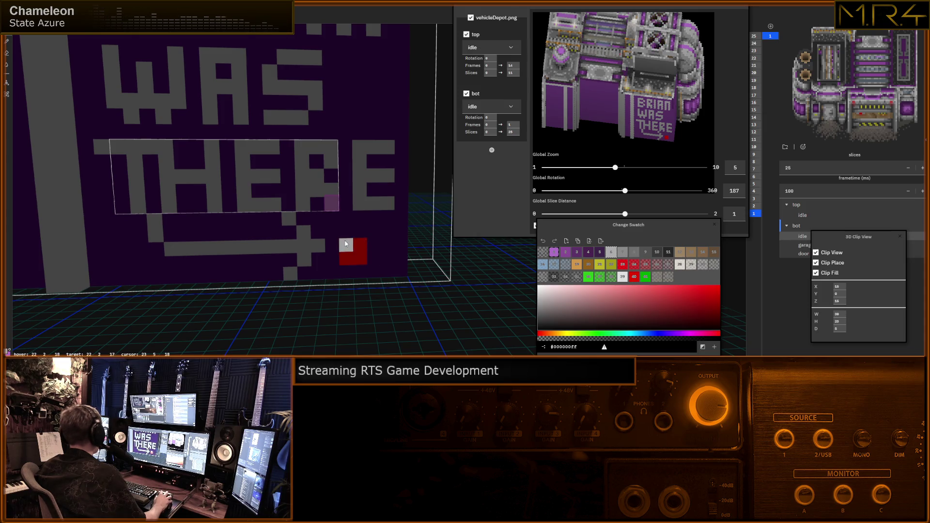
Outline the red square at the arrow's tip with grey voxels to form a target.
{"action": "left_click_drag", "start_coordinate": [346, 234], "coordinate": [355, 263]}
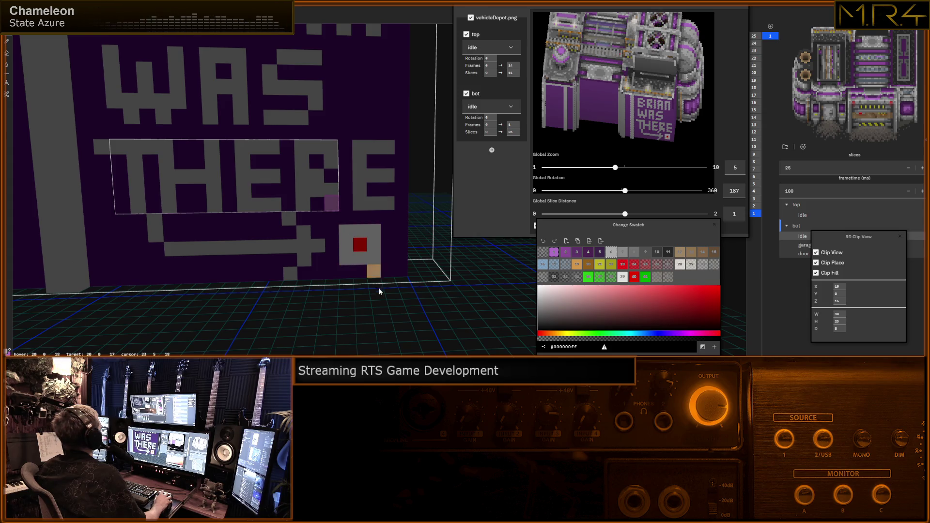
{"action": "mouse_move", "coordinate": [369, 263]}
{"action": "middle_mouse_down"}
{"action": "mouse_move", "coordinate": [454, 270]}
{"action": "mouse_move", "coordinate": [406, 276]}
{"action": "mouse_move", "coordinate": [342, 313]}
{"action": "middle_mouse_up"}
{"action": "scroll", "coordinate": [382, 286], "scroll_direction": "down", "scroll_amount": 3}
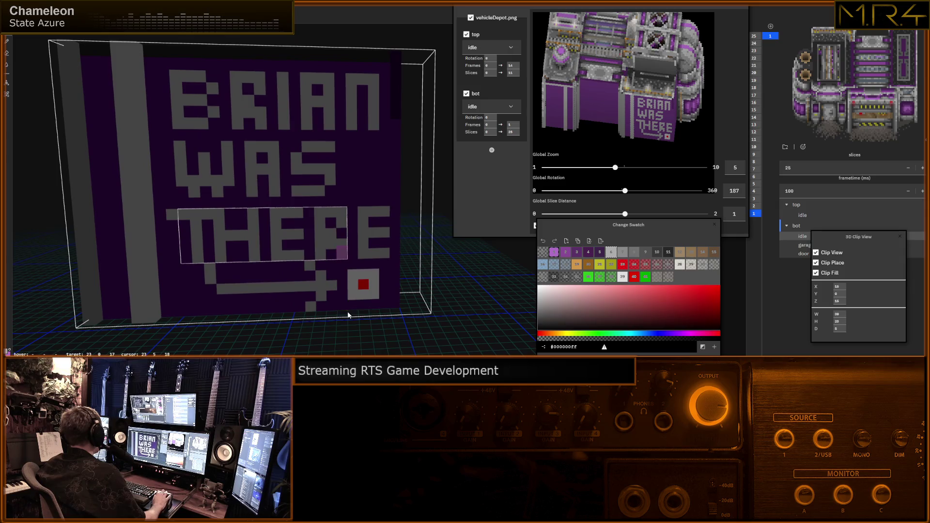
Place a grey voxel at the end corner of the wall, orbiting to reach and check it.
{"action": "middle_click_drag", "start_coordinate": [865, 110], "coordinate": [855, 98]}
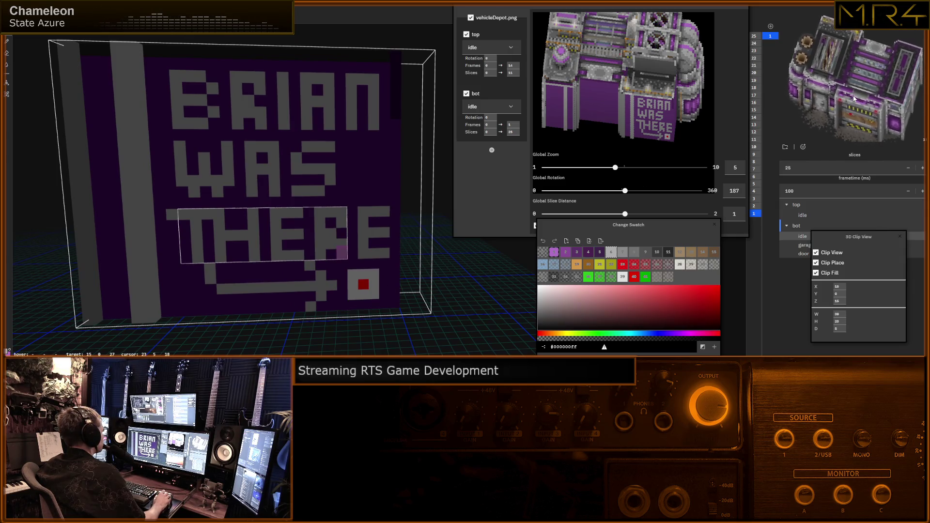
{"action": "mouse_move", "coordinate": [395, 148]}
{"action": "middle_mouse_down"}
{"action": "mouse_move", "coordinate": [344, 180]}
{"action": "mouse_move", "coordinate": [359, 189]}
{"action": "mouse_move", "coordinate": [373, 180]}
{"action": "mouse_move", "coordinate": [345, 198]}
{"action": "middle_mouse_up"}
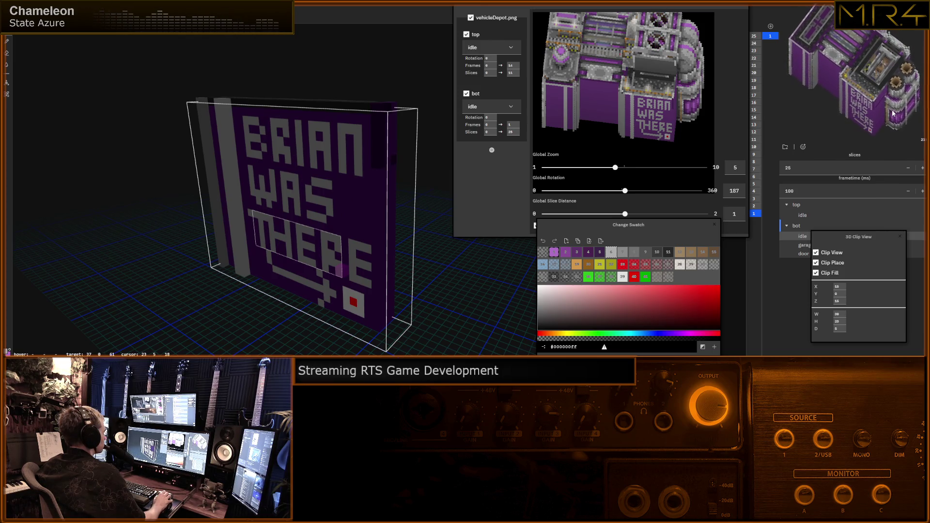
{"action": "right_click_drag", "start_coordinate": [402, 239], "coordinate": [336, 270]}
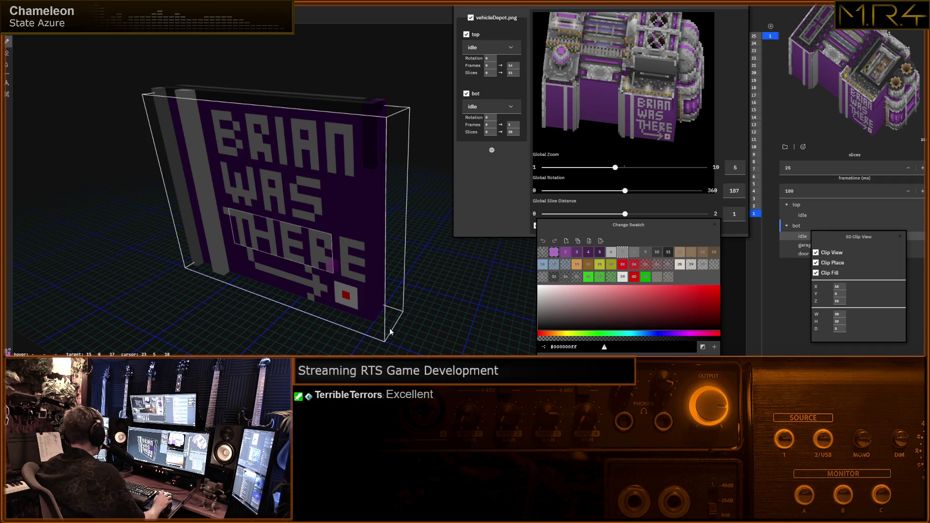
{"action": "left_click", "coordinate": [376, 325]}
{"action": "mouse_move", "coordinate": [374, 317]}
{"action": "middle_mouse_down"}
{"action": "mouse_move", "coordinate": [400, 334]}
{"action": "mouse_move", "coordinate": [383, 289]}
{"action": "mouse_move", "coordinate": [392, 285]}
{"action": "mouse_move", "coordinate": [388, 313]}
{"action": "mouse_move", "coordinate": [389, 245]}
{"action": "mouse_move", "coordinate": [380, 228]}
{"action": "middle_mouse_up"}
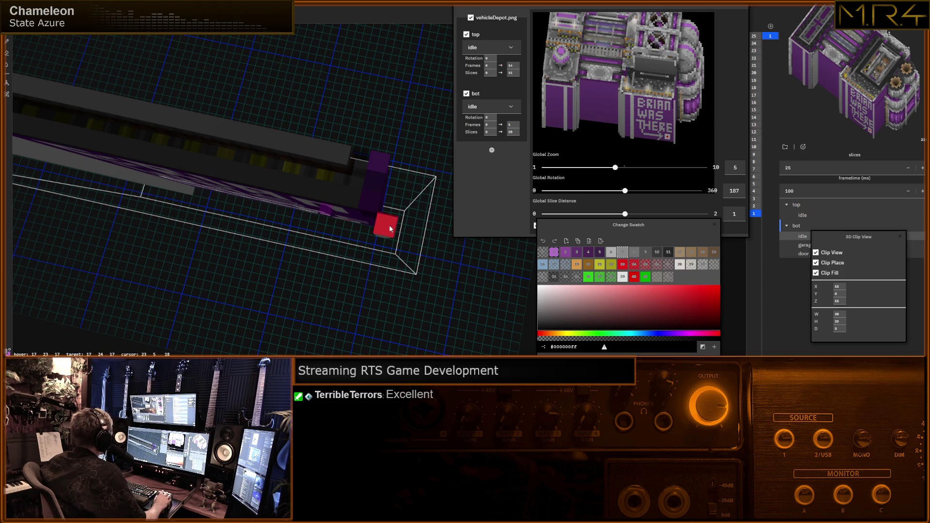
{"action": "mouse_move", "coordinate": [384, 236]}
{"action": "middle_mouse_down"}
{"action": "mouse_move", "coordinate": [393, 176]}
{"action": "mouse_move", "coordinate": [360, 182]}
{"action": "mouse_move", "coordinate": [323, 259]}
{"action": "mouse_move", "coordinate": [305, 221]}
{"action": "mouse_move", "coordinate": [315, 218]}
{"action": "mouse_move", "coordinate": [309, 250]}
{"action": "mouse_move", "coordinate": [358, 182]}
{"action": "middle_mouse_up"}
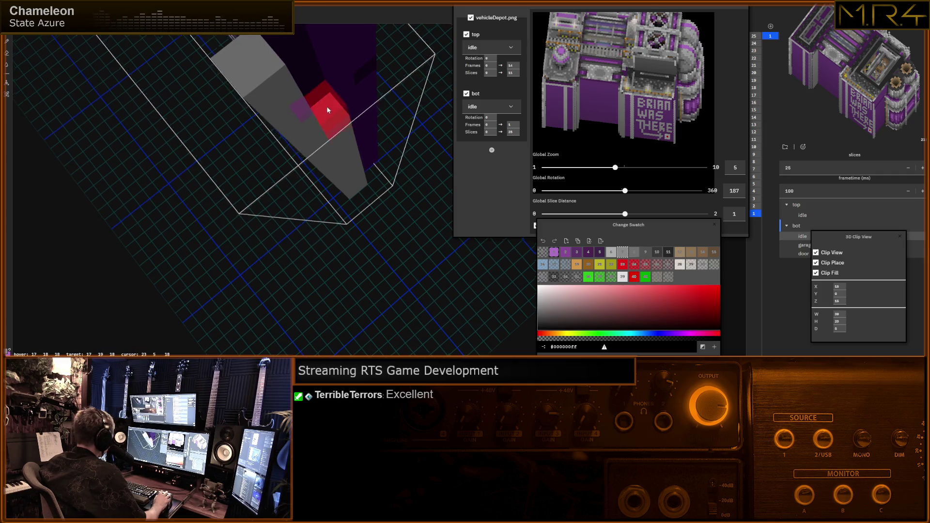
{"action": "middle_click_drag", "start_coordinate": [327, 106], "coordinate": [325, 113]}
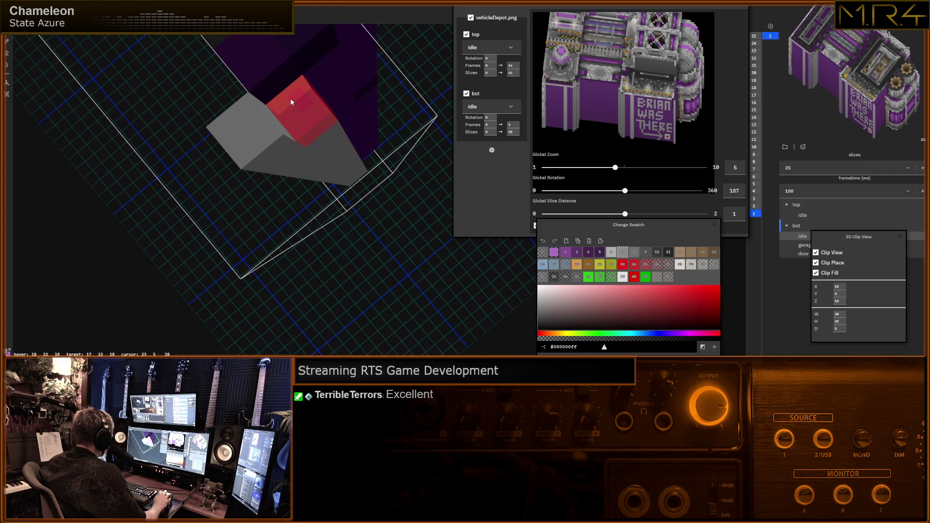
{"action": "mouse_move", "coordinate": [327, 137]}
{"action": "middle_mouse_down"}
{"action": "mouse_move", "coordinate": [357, 132]}
{"action": "mouse_move", "coordinate": [393, 145]}
{"action": "middle_mouse_up"}
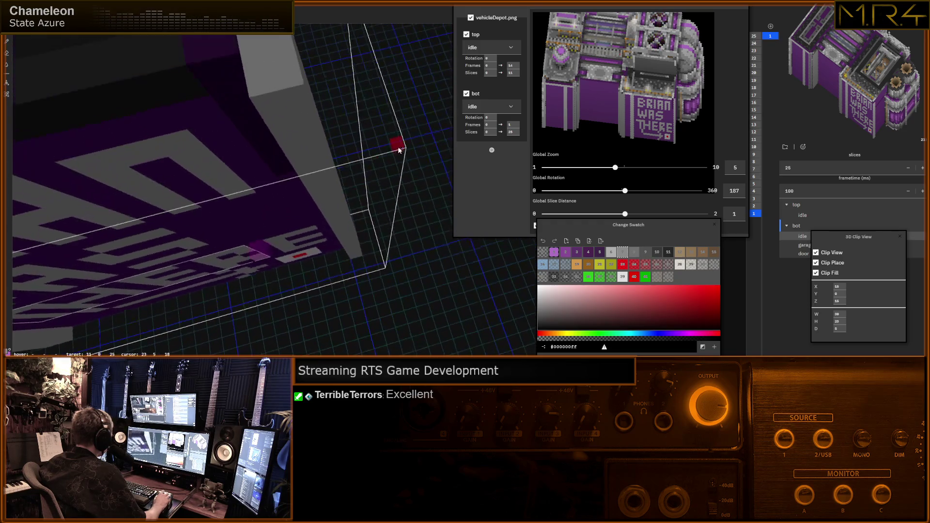
{"action": "middle_click_drag", "start_coordinate": [348, 217], "coordinate": [395, 197]}
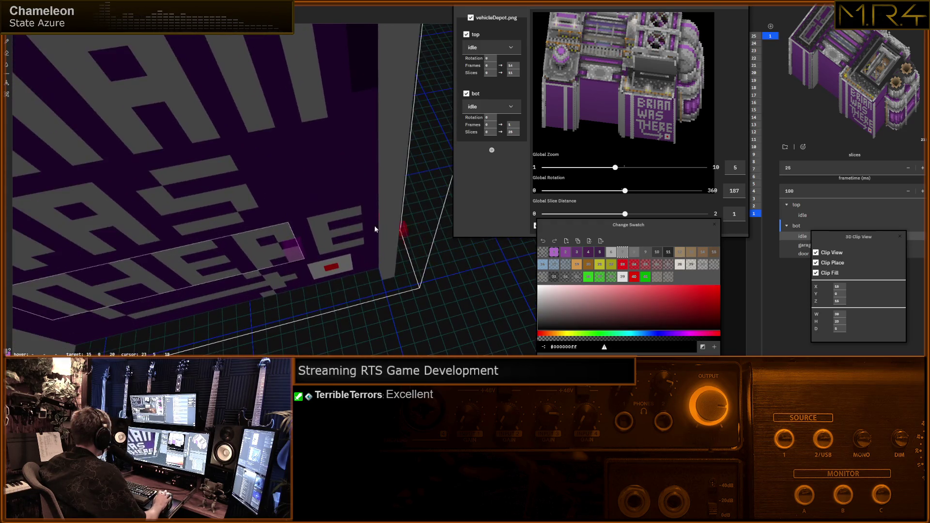
{"action": "middle_click_drag", "start_coordinate": [387, 228], "coordinate": [380, 174]}
{"action": "mouse_move", "coordinate": [259, 219]}
{"action": "middle_mouse_down"}
{"action": "mouse_move", "coordinate": [268, 227]}
{"action": "mouse_move", "coordinate": [227, 229]}
{"action": "mouse_move", "coordinate": [318, 195]}
{"action": "mouse_move", "coordinate": [245, 247]}
{"action": "mouse_move", "coordinate": [288, 231]}
{"action": "mouse_move", "coordinate": [314, 252]}
{"action": "mouse_move", "coordinate": [271, 236]}
{"action": "mouse_move", "coordinate": [321, 235]}
{"action": "mouse_move", "coordinate": [330, 195]}
{"action": "mouse_move", "coordinate": [451, 148]}
{"action": "mouse_move", "coordinate": [295, 272]}
{"action": "mouse_move", "coordinate": [301, 221]}
{"action": "middle_mouse_up"}
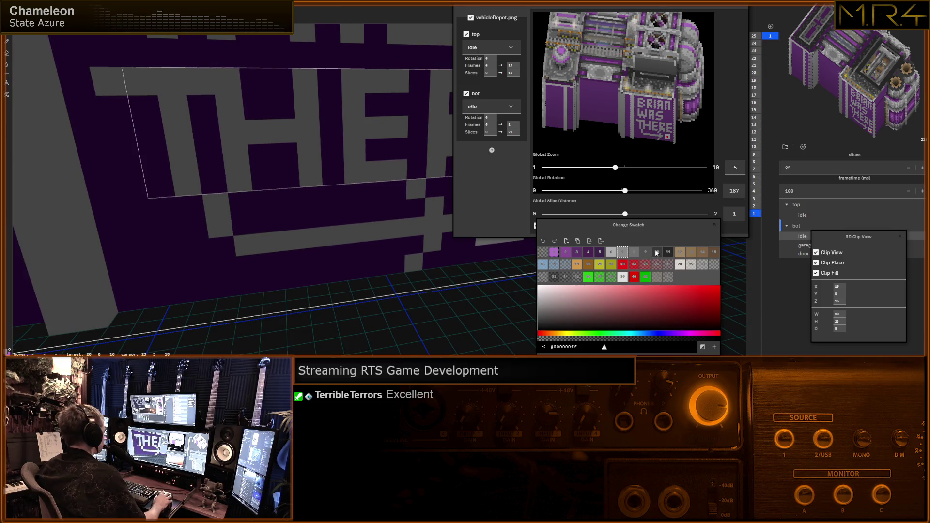
Line the wall's base with three dark voxels, then a row of grey voxels filling the gap.
{"action": "left_click", "coordinate": [285, 286]}
{"action": "left_click", "coordinate": [235, 285]}
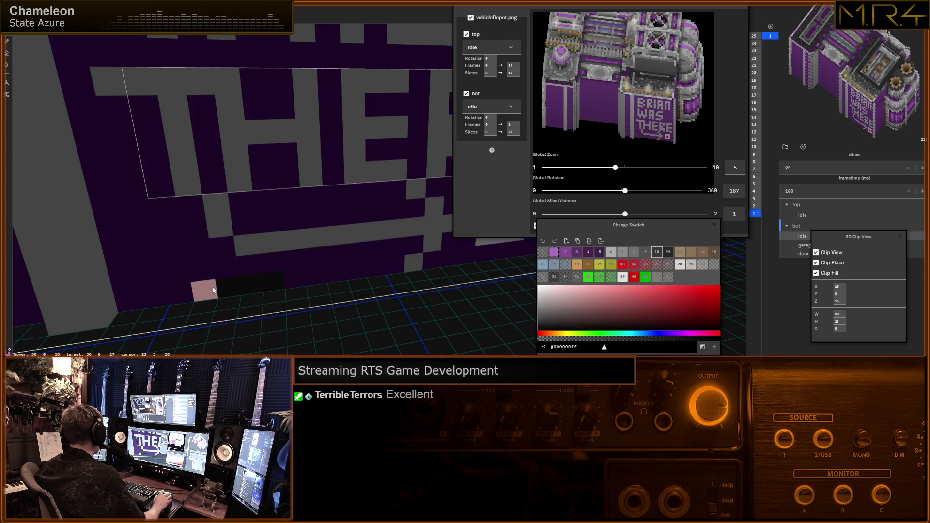
{"action": "left_click", "coordinate": [213, 289]}
{"action": "left_click", "coordinate": [635, 252]}
{"action": "left_click", "coordinate": [224, 284]}
{"action": "left_click", "coordinate": [268, 278]}
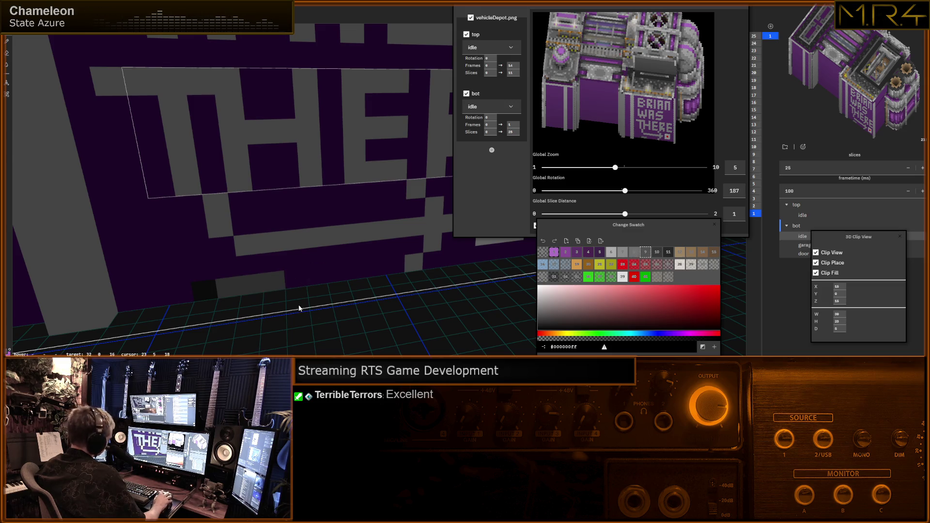
{"action": "left_click", "coordinate": [203, 288]}
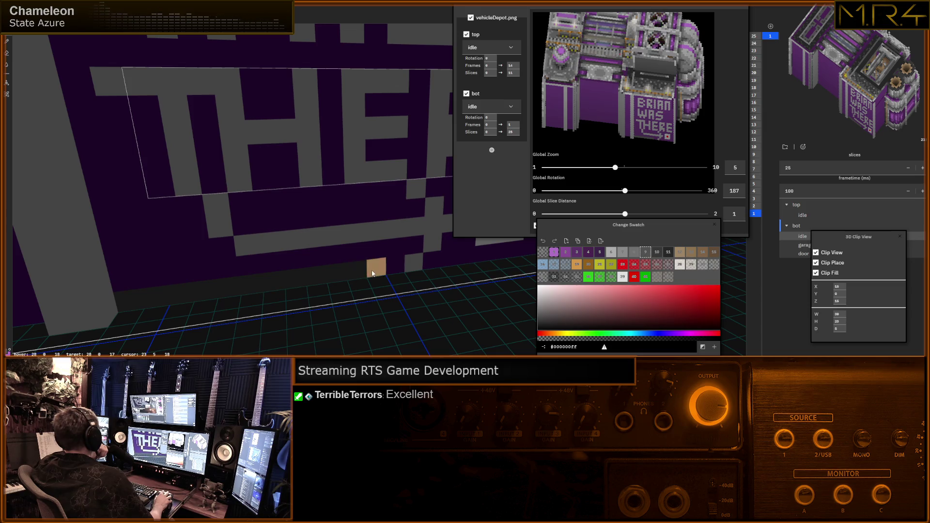
Orbit around the wall to inspect the THERE lettering, red cube and WAS row from several angles.
{"action": "mouse_move", "coordinate": [312, 242]}
{"action": "middle_mouse_down"}
{"action": "mouse_move", "coordinate": [138, 270]}
{"action": "mouse_move", "coordinate": [144, 292]}
{"action": "middle_mouse_up"}
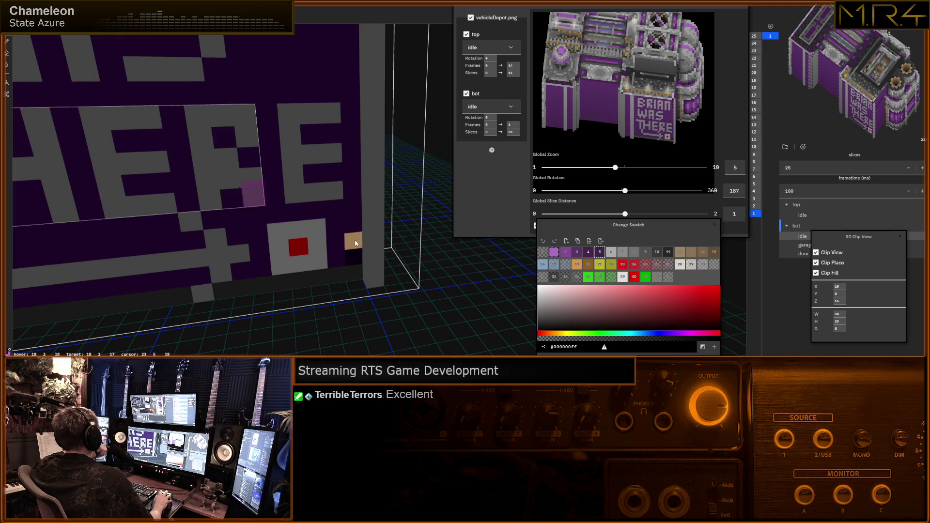
{"action": "middle_click_drag", "start_coordinate": [354, 243], "coordinate": [162, 230]}
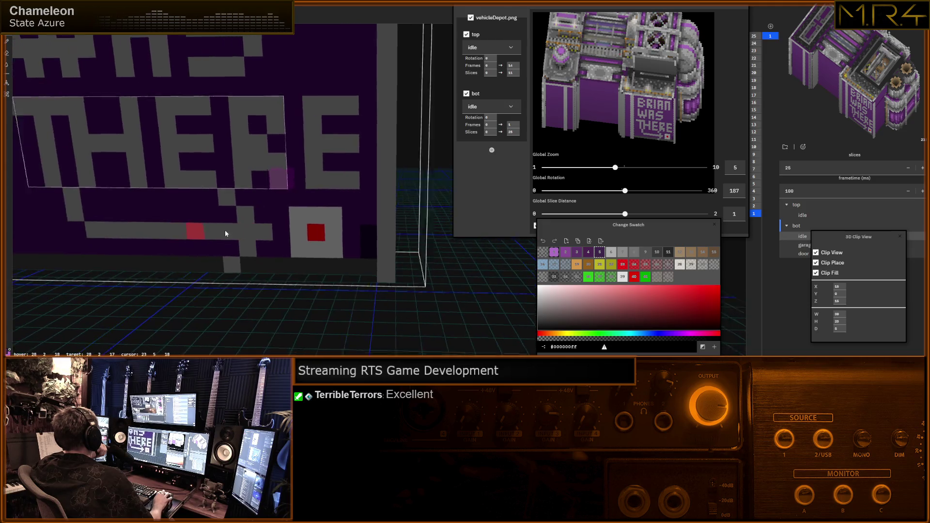
{"action": "mouse_move", "coordinate": [261, 233]}
{"action": "middle_mouse_down"}
{"action": "mouse_move", "coordinate": [294, 234]}
{"action": "mouse_move", "coordinate": [177, 266]}
{"action": "middle_mouse_up"}
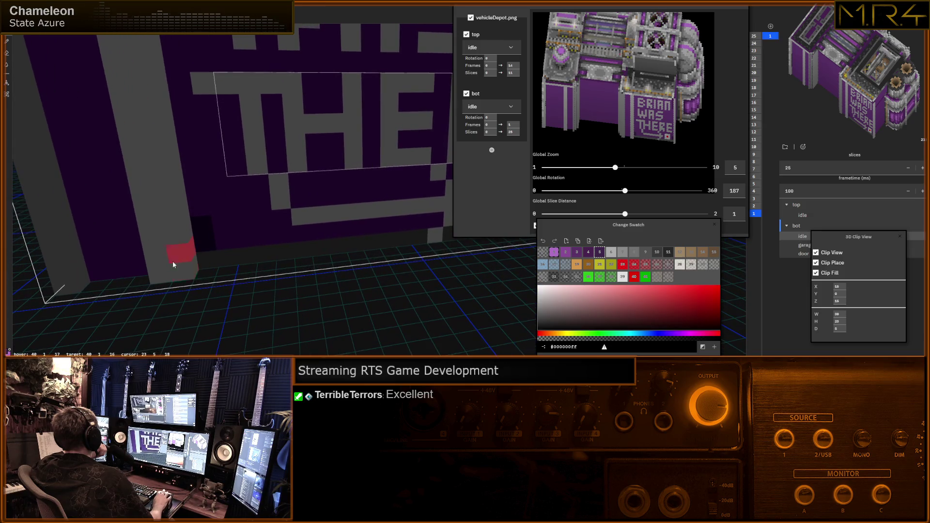
{"action": "left_click_drag", "start_coordinate": [814, 119], "coordinate": [829, 116]}
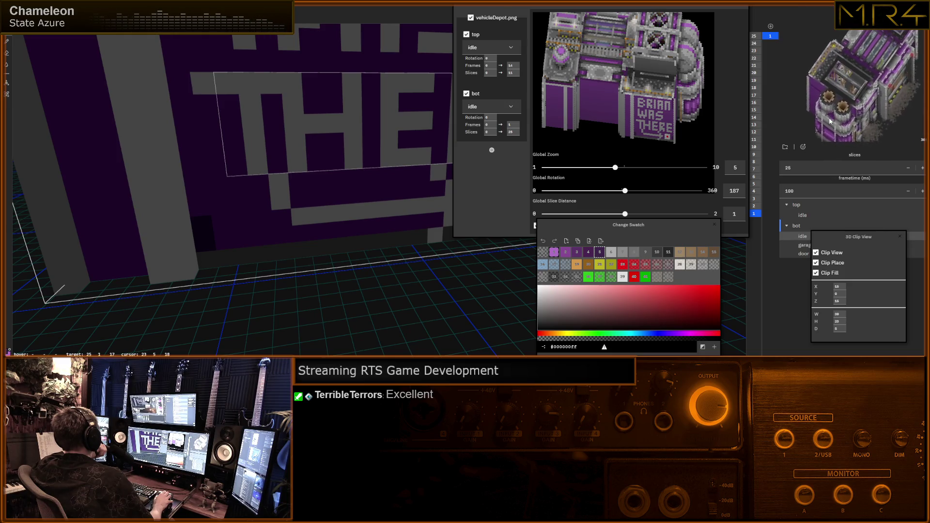
{"action": "mouse_move", "coordinate": [235, 121]}
{"action": "middle_mouse_down"}
{"action": "mouse_move", "coordinate": [354, 115]}
{"action": "mouse_move", "coordinate": [245, 150]}
{"action": "middle_mouse_up"}
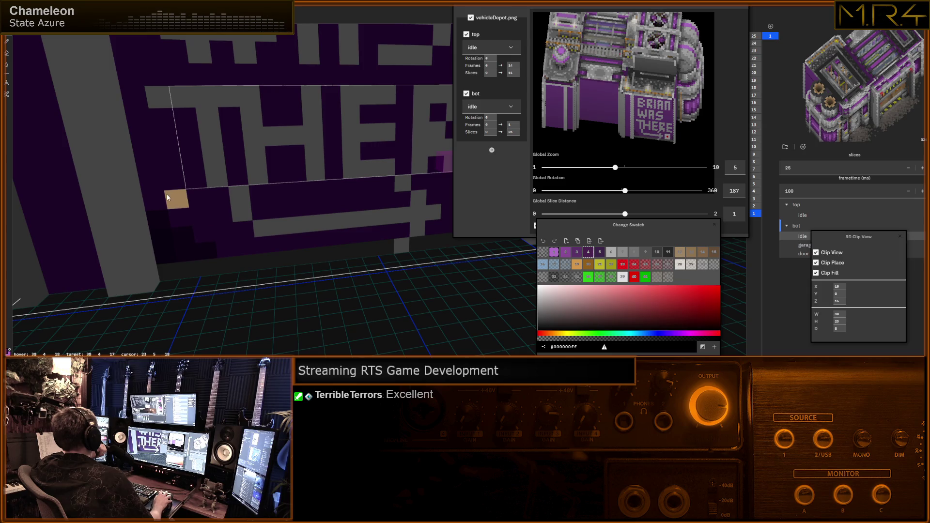
{"action": "mouse_move", "coordinate": [240, 232]}
{"action": "right_mouse_down"}
{"action": "mouse_move", "coordinate": [203, 230]}
{"action": "mouse_move", "coordinate": [274, 232]}
{"action": "mouse_move", "coordinate": [193, 233]}
{"action": "mouse_move", "coordinate": [211, 231]}
{"action": "right_mouse_up"}
{"action": "mouse_move", "coordinate": [182, 204]}
{"action": "right_mouse_down"}
{"action": "mouse_move", "coordinate": [178, 193]}
{"action": "mouse_move", "coordinate": [199, 189]}
{"action": "mouse_move", "coordinate": [415, 196]}
{"action": "right_mouse_up"}
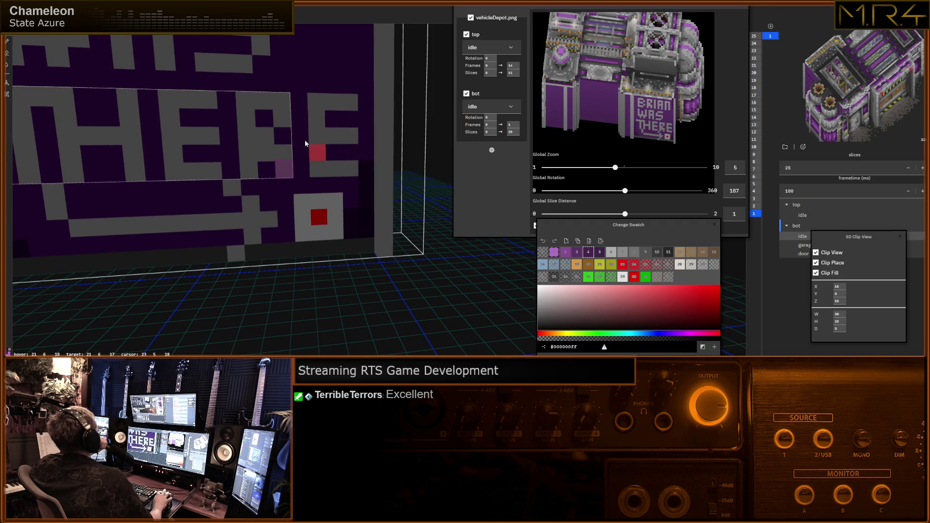
{"action": "right_click_drag", "start_coordinate": [361, 164], "coordinate": [356, 193]}
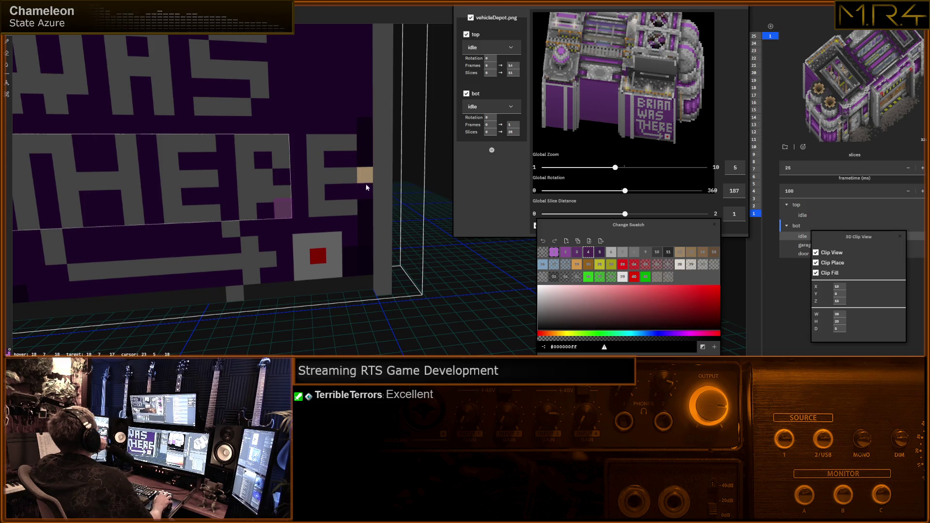
{"action": "right_click_drag", "start_coordinate": [206, 182], "coordinate": [343, 148]}
{"action": "scroll", "coordinate": [342, 145], "scroll_direction": "up", "scroll_amount": 2}
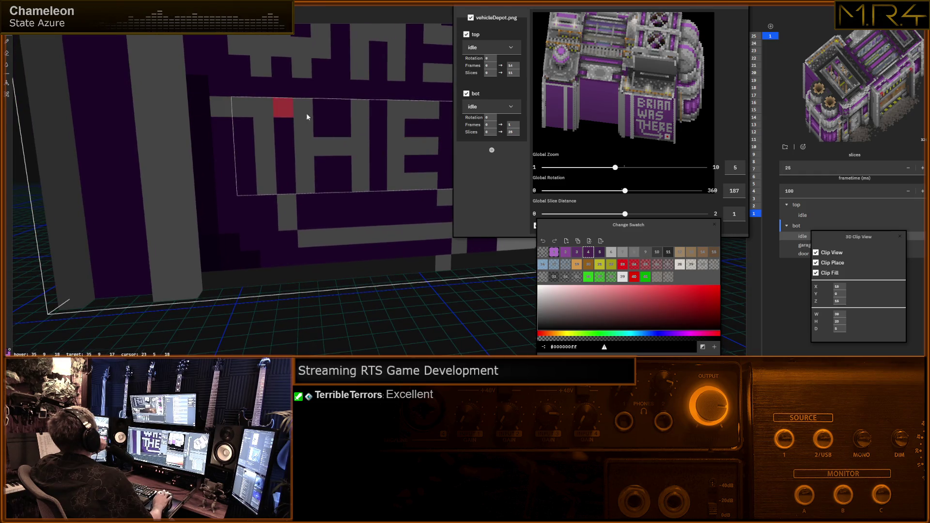
{"action": "middle_click_drag", "start_coordinate": [205, 133], "coordinate": [481, 248]}
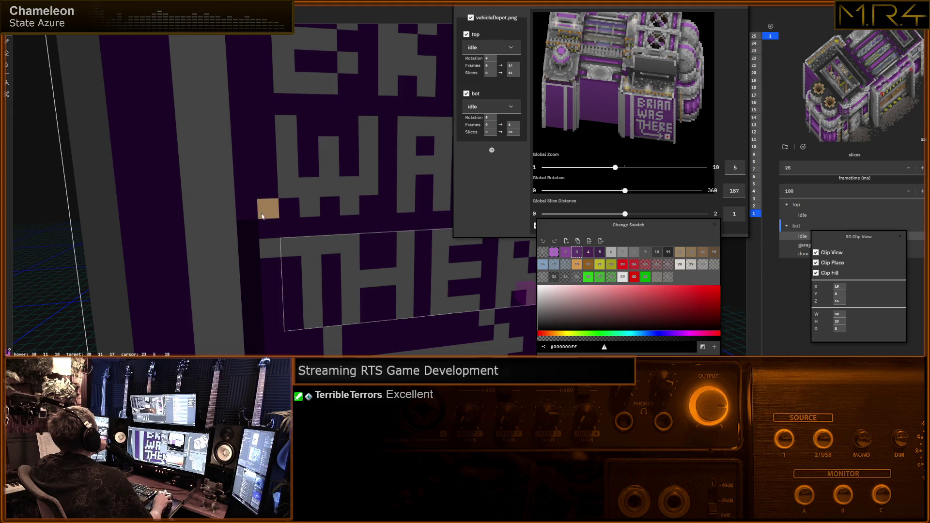
Switch through the red and tan swatches and paint a dark column up the wall near BRIAN.
{"action": "left_click", "coordinate": [566, 253]}
{"action": "mouse_move", "coordinate": [349, 225]}
{"action": "middle_mouse_down"}
{"action": "mouse_move", "coordinate": [257, 254]}
{"action": "mouse_move", "coordinate": [258, 242]}
{"action": "middle_mouse_up"}
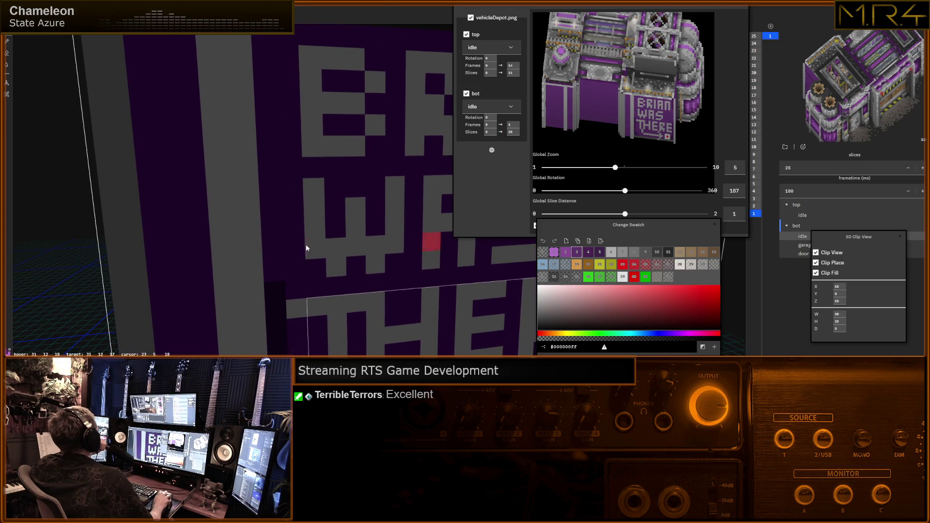
{"action": "left_click", "coordinate": [589, 253]}
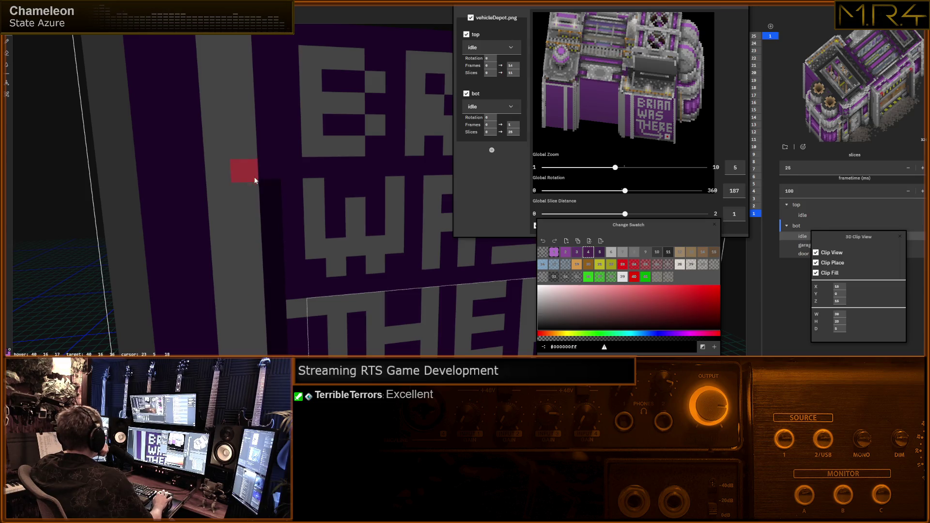
{"action": "middle_click_drag", "start_coordinate": [269, 188], "coordinate": [251, 233]}
{"action": "left_click_drag", "start_coordinate": [268, 245], "coordinate": [260, 144]}
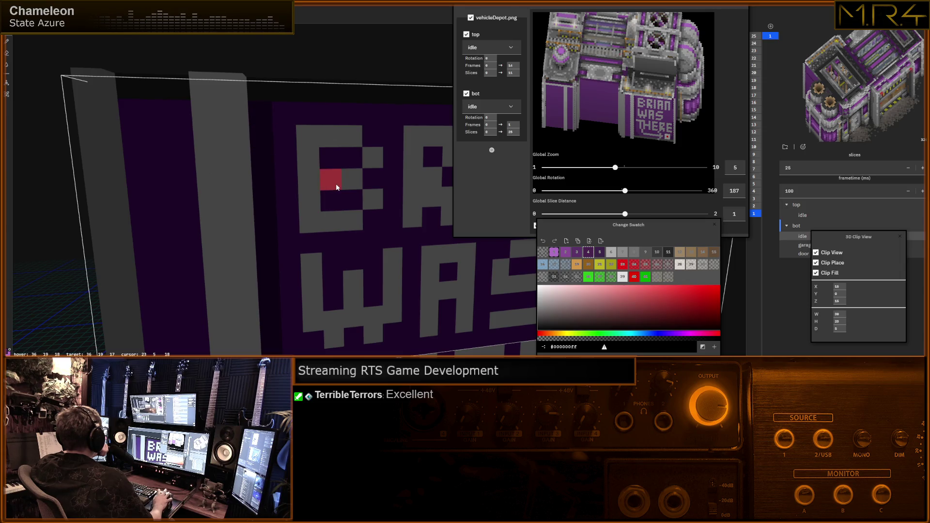
{"action": "middle_click_drag", "start_coordinate": [260, 130], "coordinate": [134, 172]}
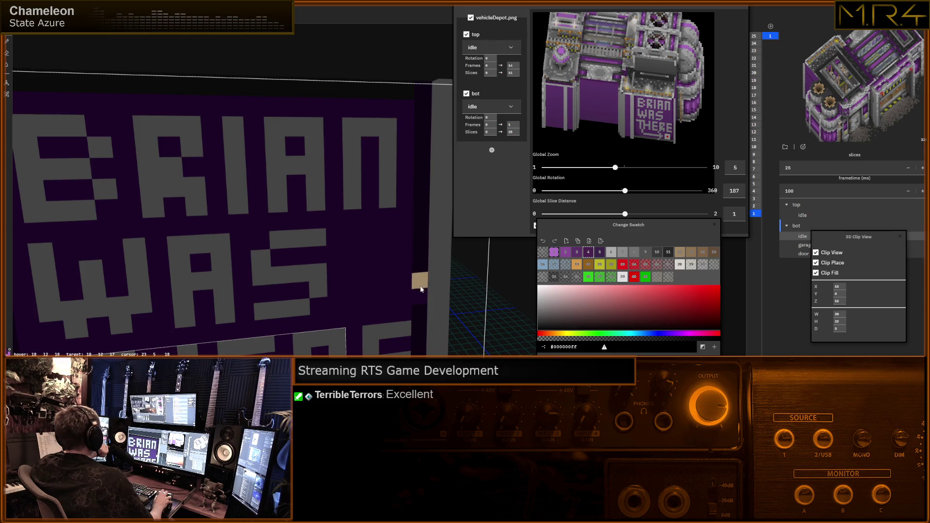
{"action": "scroll", "coordinate": [252, 204], "scroll_direction": "down", "scroll_amount": 3}
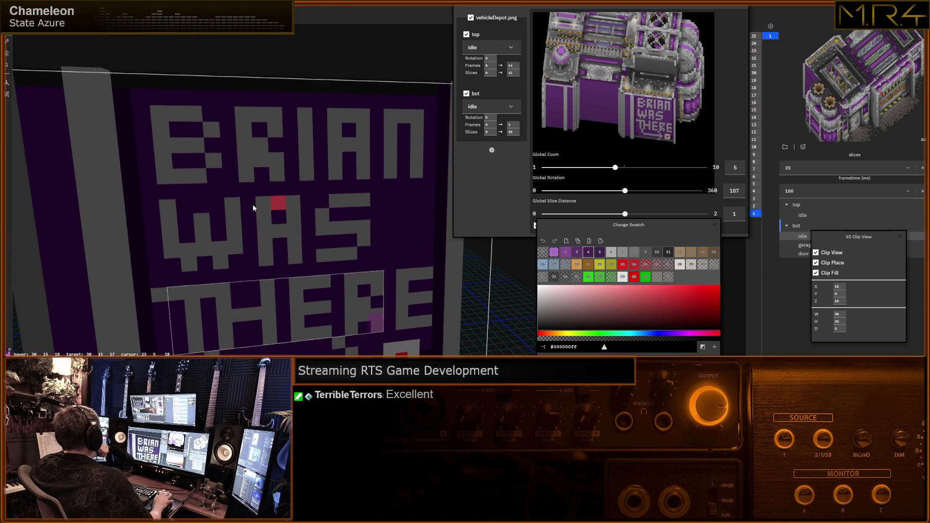
{"action": "middle_click_drag", "start_coordinate": [253, 204], "coordinate": [240, 175]}
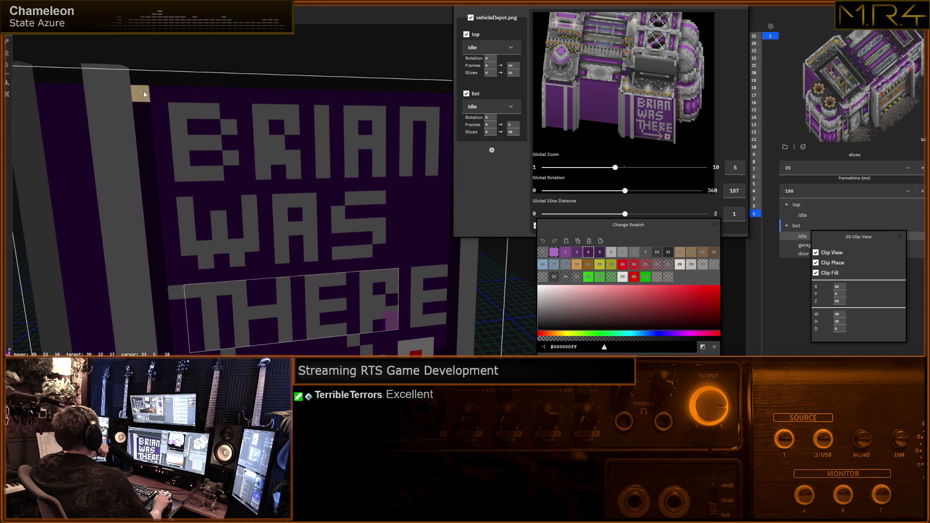
{"action": "middle_click_drag", "start_coordinate": [274, 144], "coordinate": [255, 148]}
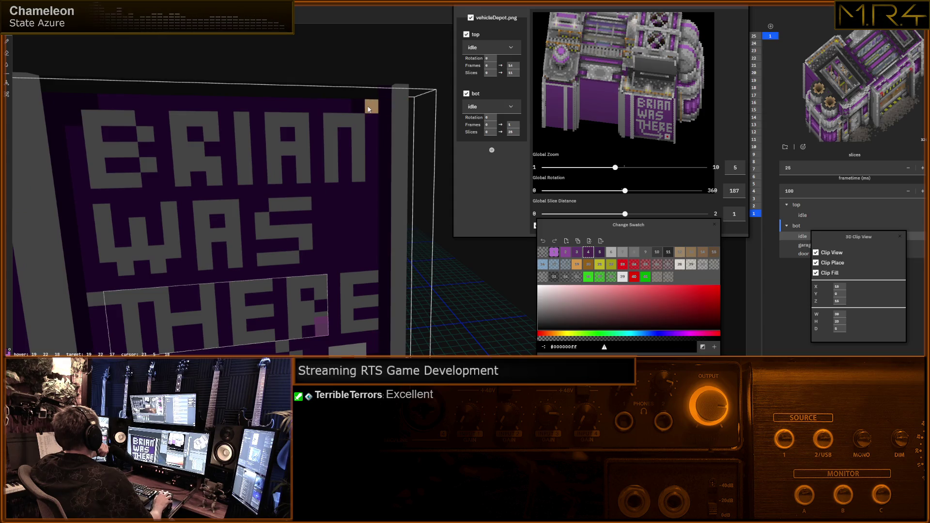
{"action": "scroll", "coordinate": [262, 130], "scroll_direction": "up", "scroll_amount": 3}
{"action": "middle_click_drag", "start_coordinate": [262, 130], "coordinate": [258, 137]}
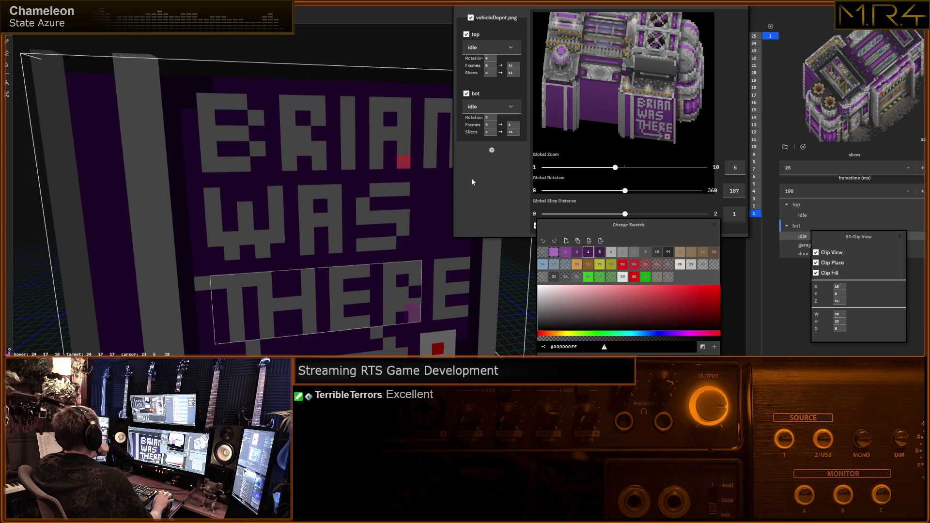
{"action": "scroll", "coordinate": [289, 150], "scroll_direction": "up", "scroll_amount": 2}
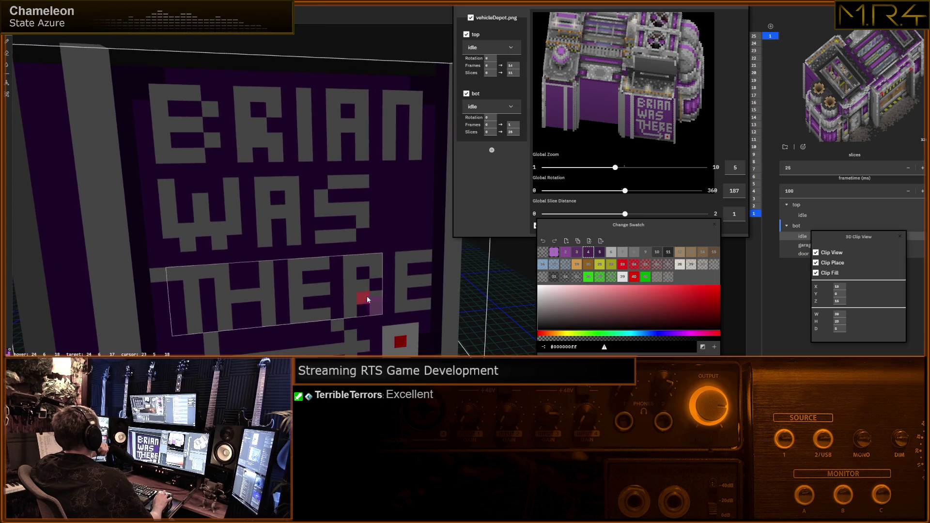
{"action": "middle_click_drag", "start_coordinate": [372, 172], "coordinate": [314, 176]}
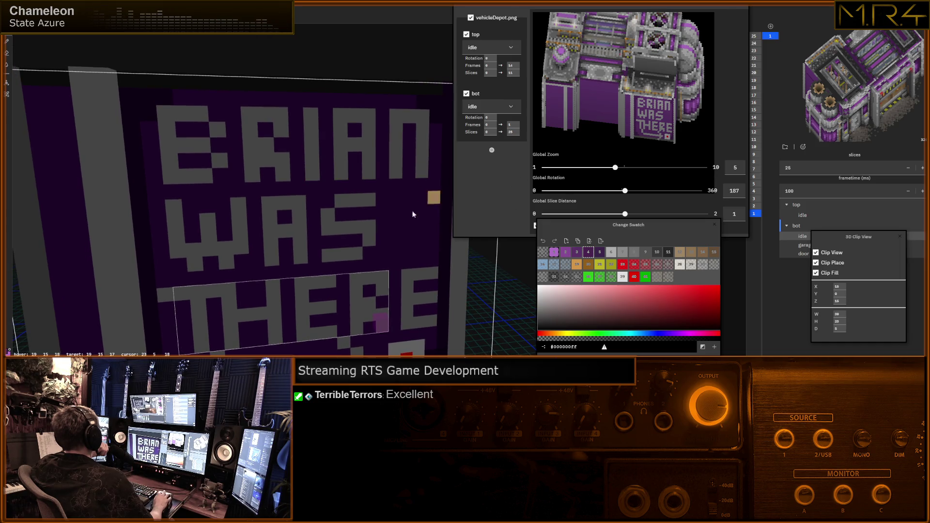
{"action": "scroll", "coordinate": [417, 208], "scroll_direction": "up", "scroll_amount": 1}
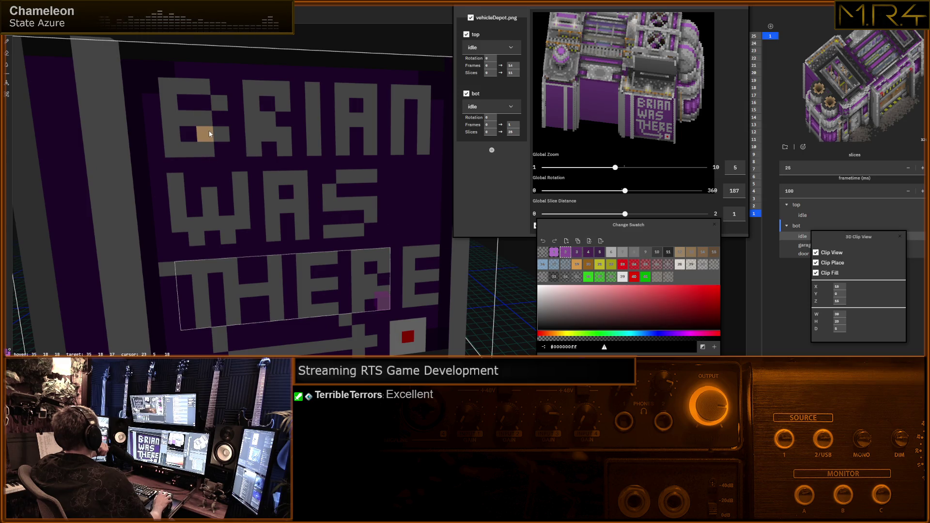
Paint purple shadow rows beneath BRIAN, WAS and THERE, then pick another swatch.
{"action": "left_click_drag", "start_coordinate": [175, 166], "coordinate": [218, 166]}
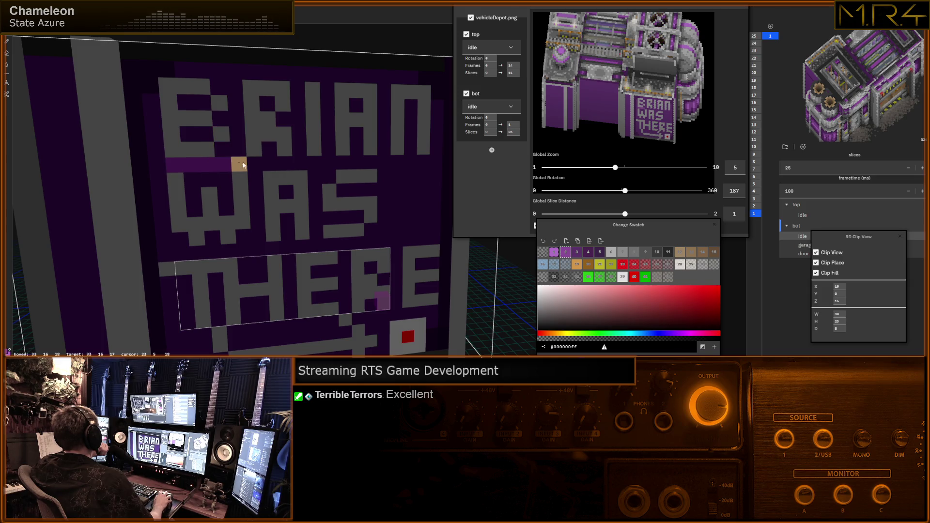
{"action": "left_click_drag", "start_coordinate": [318, 165], "coordinate": [427, 163]}
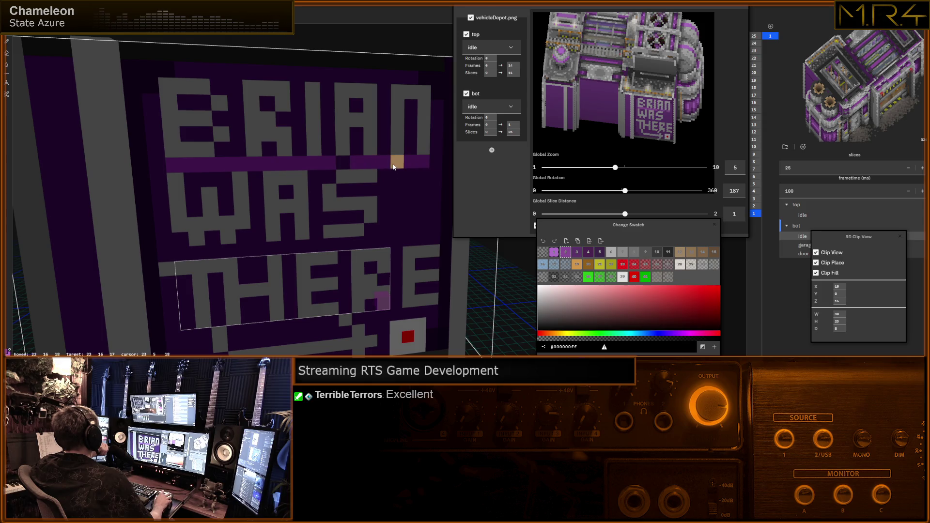
{"action": "scroll", "coordinate": [242, 210], "scroll_direction": "up", "scroll_amount": 2}
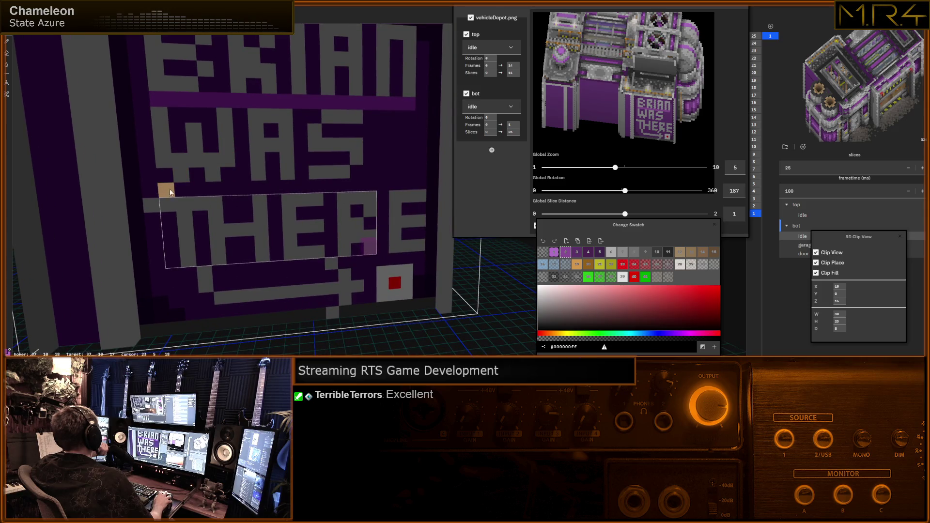
{"action": "left_click_drag", "start_coordinate": [174, 191], "coordinate": [411, 183]}
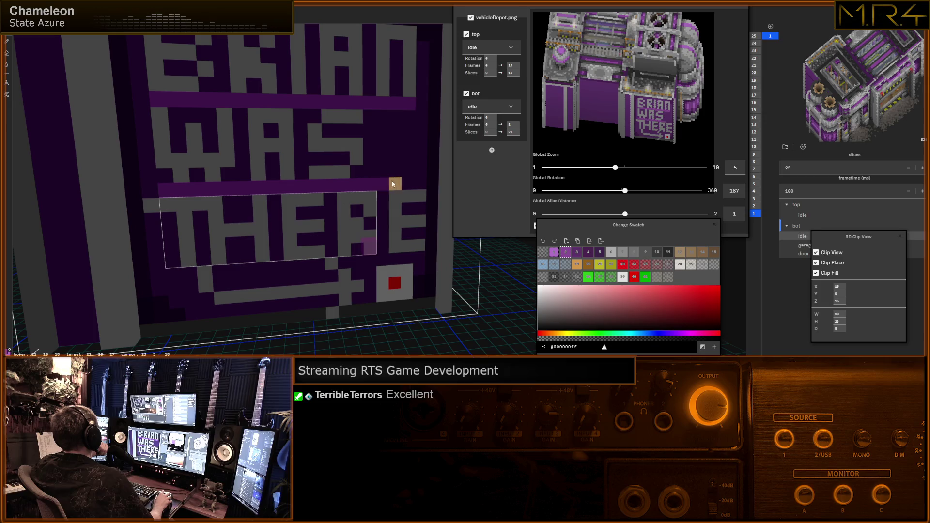
{"action": "middle_click_drag", "start_coordinate": [330, 219], "coordinate": [267, 196]}
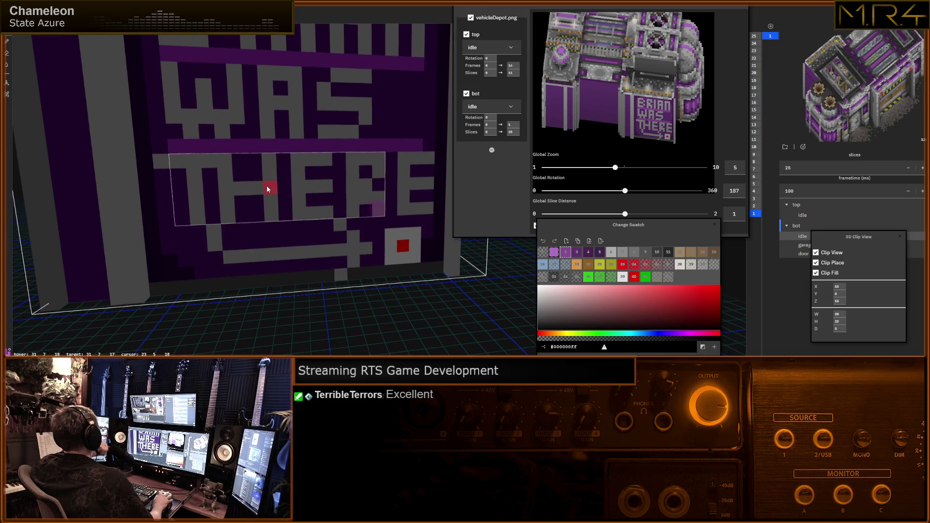
{"action": "left_click_drag", "start_coordinate": [199, 232], "coordinate": [421, 221]}
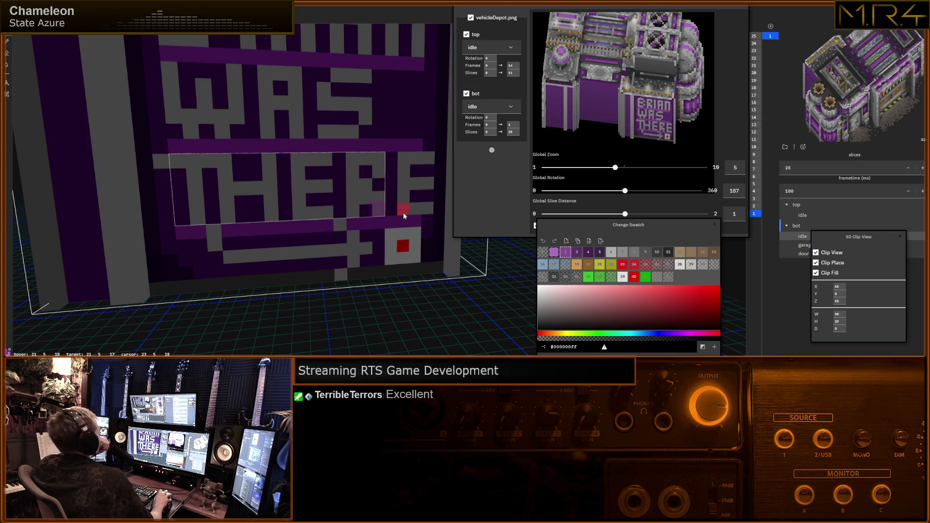
{"action": "left_click", "coordinate": [555, 252]}
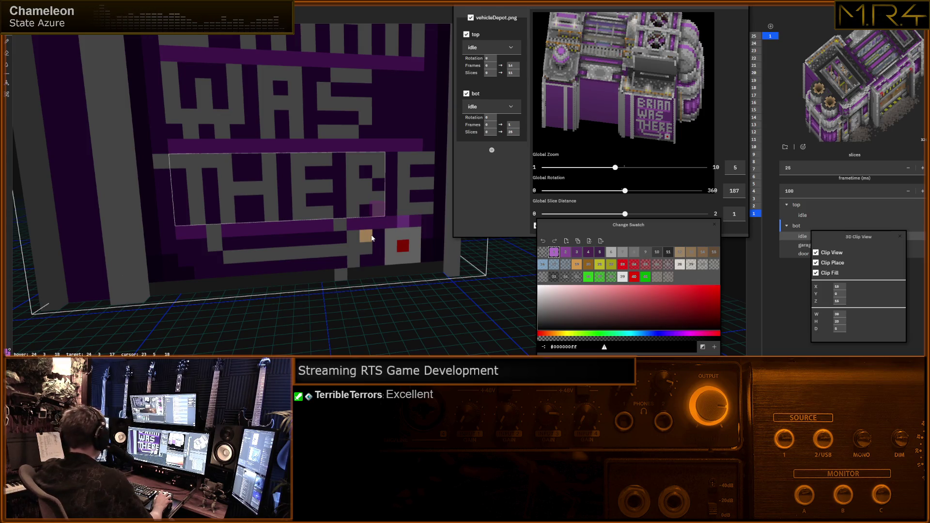
{"action": "scroll", "coordinate": [349, 224], "scroll_direction": "down", "scroll_amount": 3}
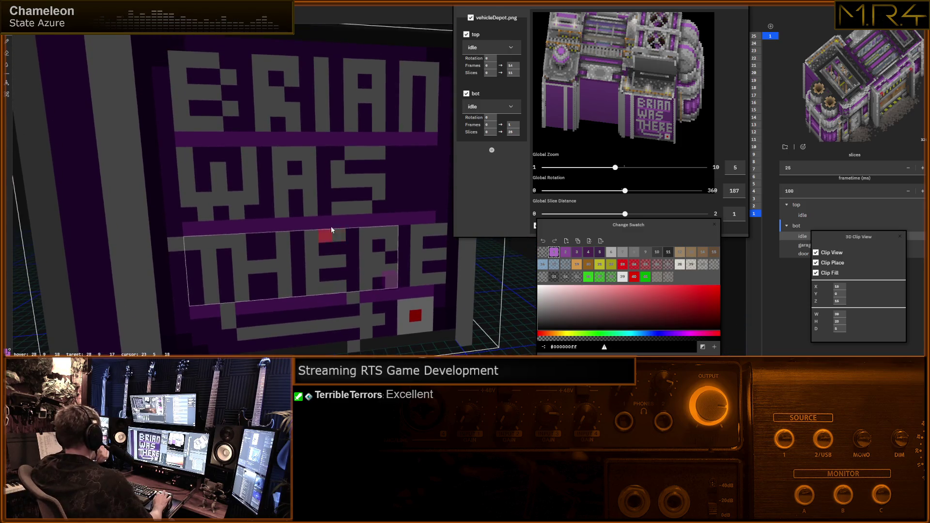
{"action": "scroll", "coordinate": [331, 173], "scroll_direction": "up", "scroll_amount": 2}
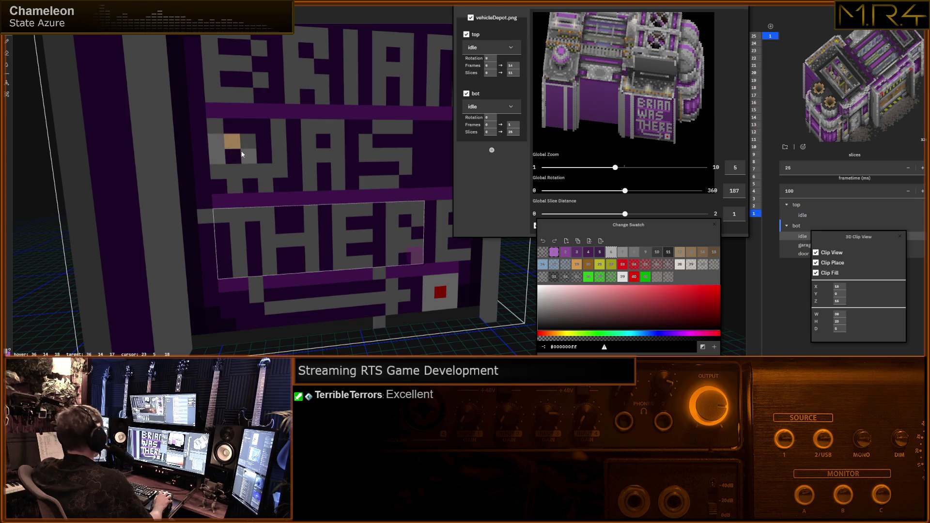
Paint light-grey highlights across the W and A and dark-grey shading on the N.
{"action": "left_click_drag", "start_coordinate": [252, 157], "coordinate": [336, 157]}
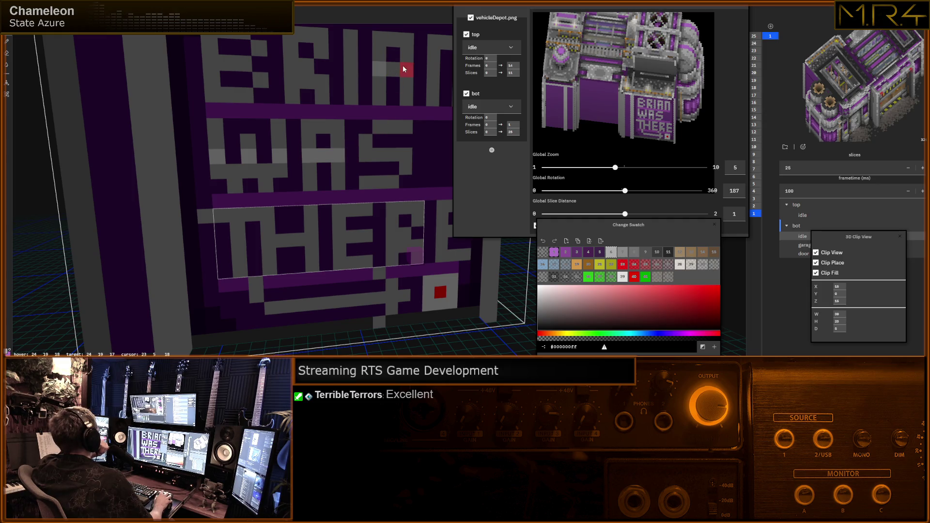
{"action": "right_click_drag", "start_coordinate": [396, 65], "coordinate": [289, 147]}
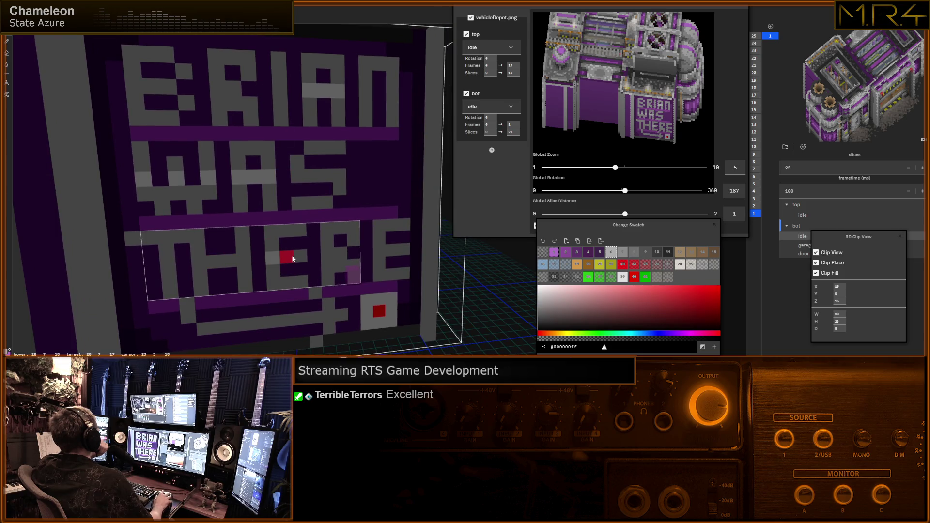
{"action": "left_click_drag", "start_coordinate": [291, 256], "coordinate": [295, 254]}
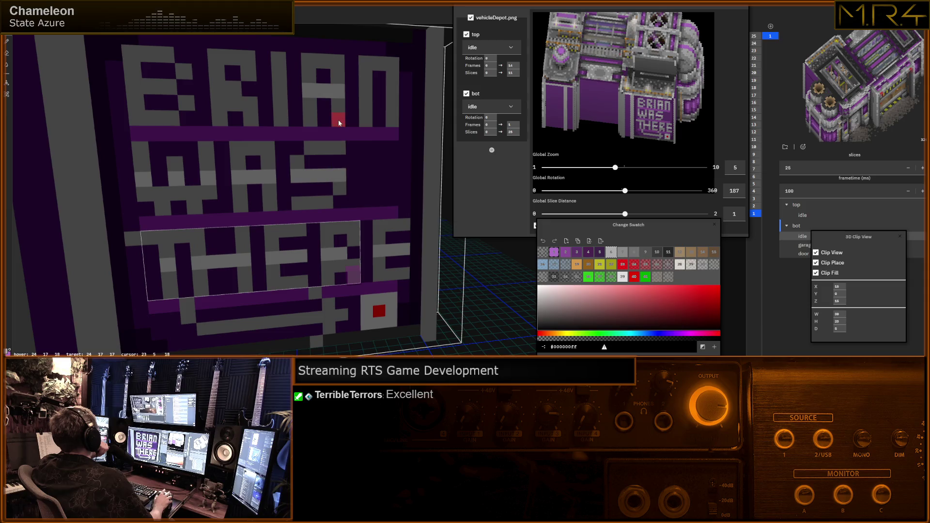
{"action": "left_click", "coordinate": [380, 93]}
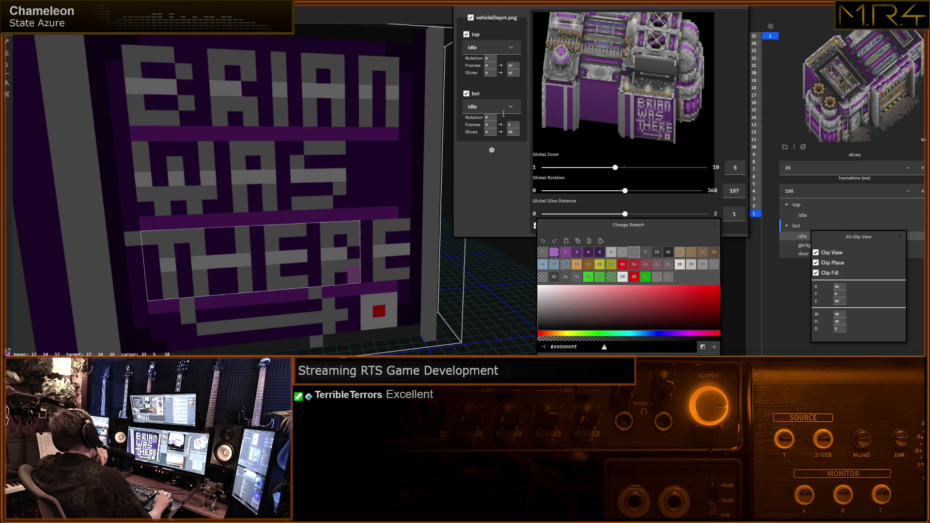
{"action": "left_click_drag", "start_coordinate": [370, 67], "coordinate": [399, 67]}
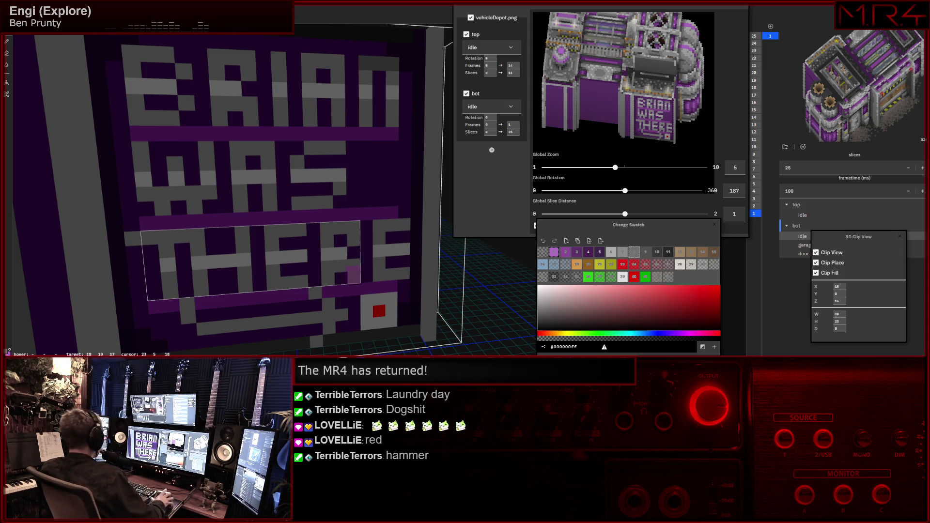
{"action": "mouse_move", "coordinate": [330, 146]}
{"action": "middle_mouse_down"}
{"action": "mouse_move", "coordinate": [340, 152]}
{"action": "mouse_move", "coordinate": [329, 155]}
{"action": "mouse_move", "coordinate": [332, 164]}
{"action": "mouse_move", "coordinate": [342, 162]}
{"action": "mouse_move", "coordinate": [365, 205]}
{"action": "middle_mouse_up"}
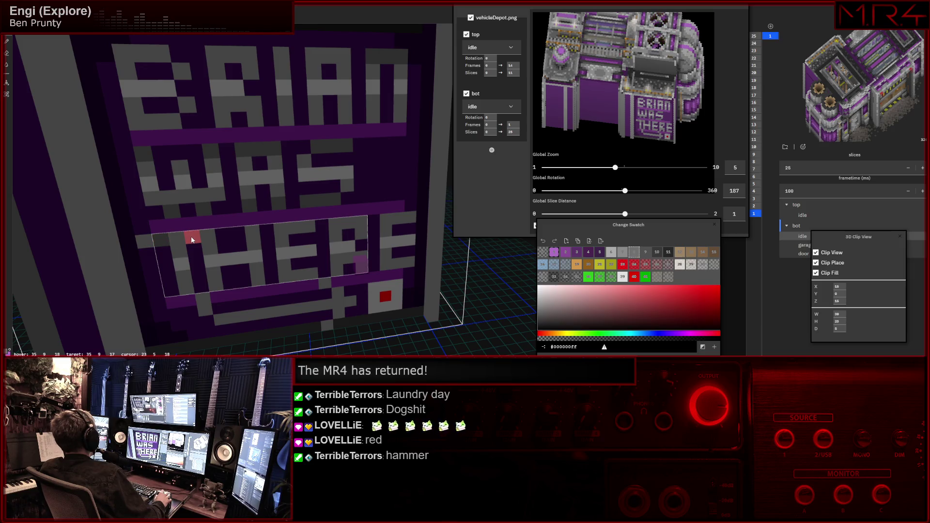
{"action": "key", "text": "b"}
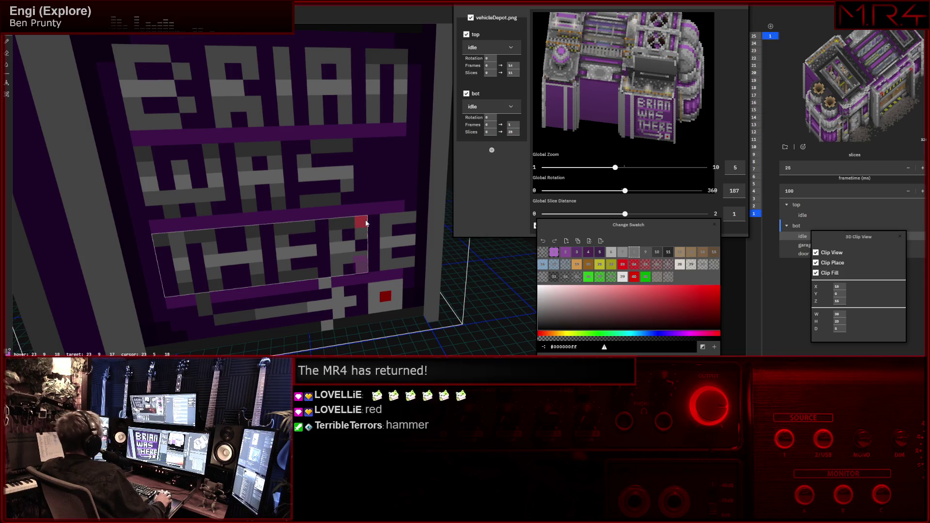
{"action": "right_click_drag", "start_coordinate": [339, 273], "coordinate": [357, 265]}
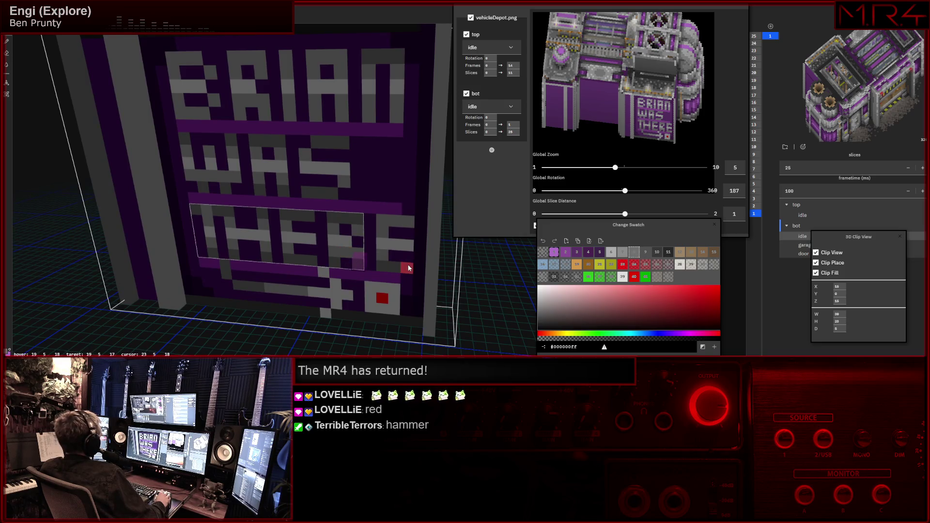
Return to painting mode, orbit around the wall and select the dark background swatch (3).
{"action": "key", "text": "w"}
{"action": "key", "text": "Escape"}
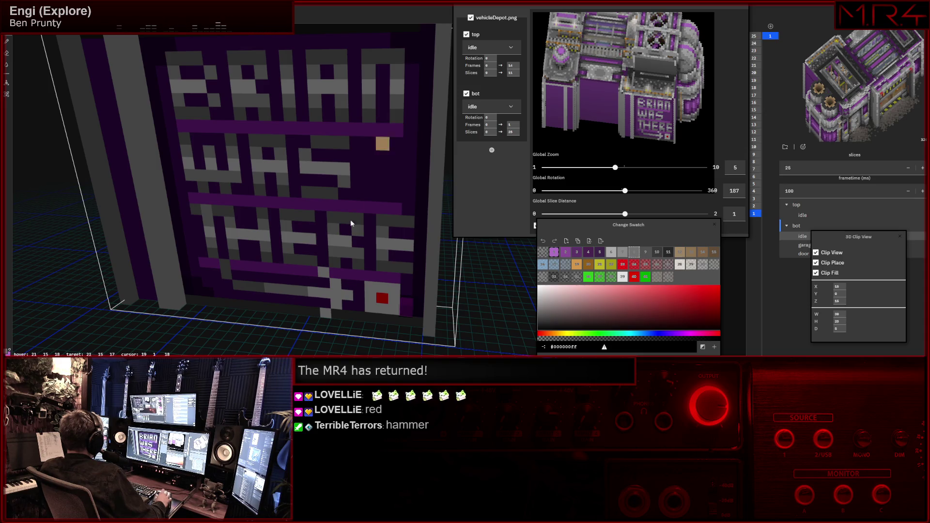
{"action": "mouse_move", "coordinate": [340, 237]}
{"action": "right_mouse_down"}
{"action": "mouse_move", "coordinate": [331, 242]}
{"action": "mouse_move", "coordinate": [309, 209]}
{"action": "right_mouse_up"}
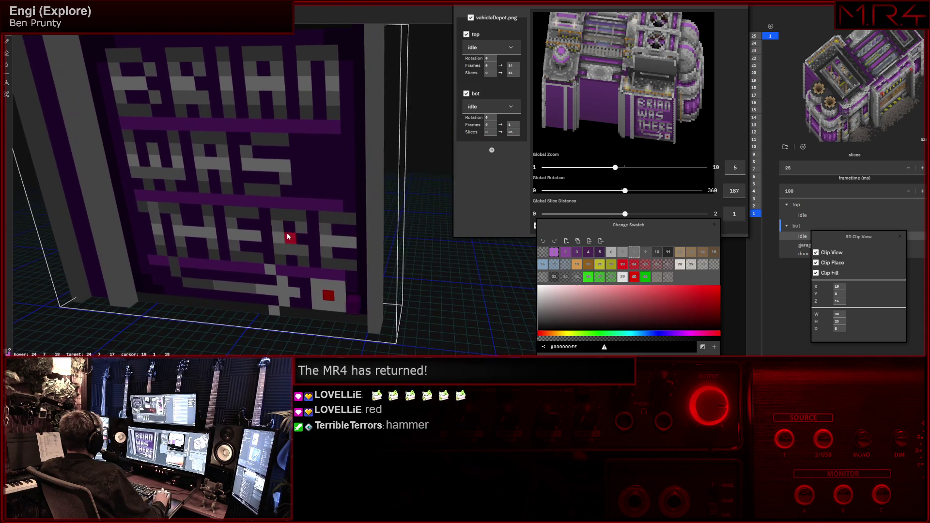
{"action": "scroll", "coordinate": [309, 210], "scroll_direction": "down", "scroll_amount": 2}
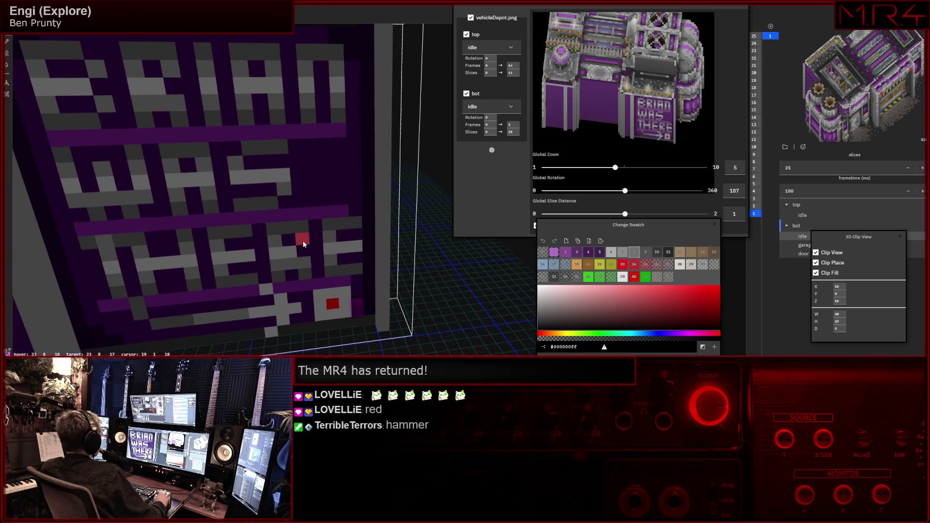
{"action": "scroll", "coordinate": [298, 222], "scroll_direction": "up", "scroll_amount": 2}
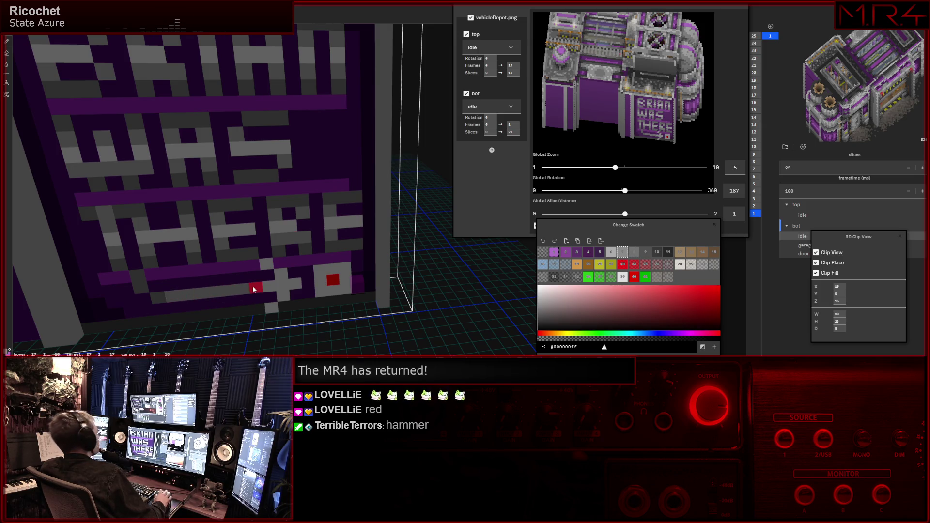
{"action": "scroll", "coordinate": [252, 286], "scroll_direction": "up", "scroll_amount": 1}
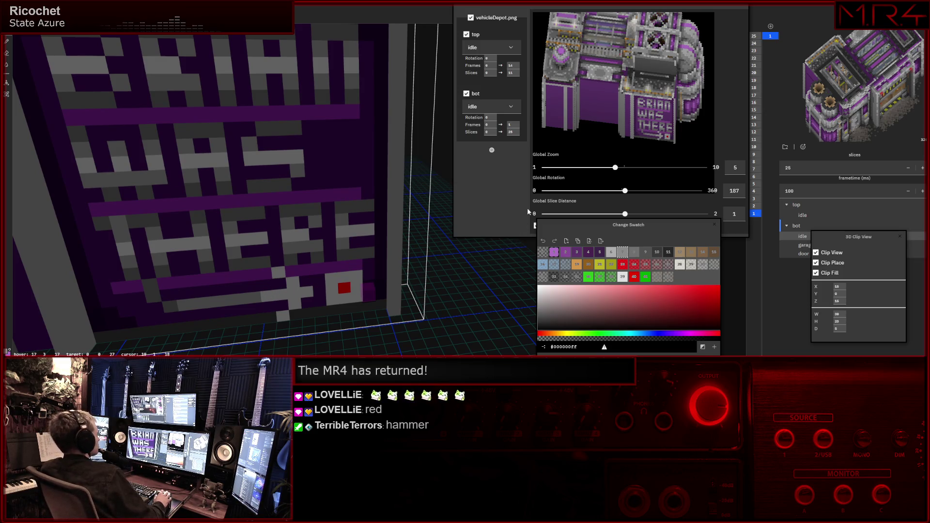
{"action": "mouse_move", "coordinate": [320, 200]}
{"action": "right_mouse_down"}
{"action": "mouse_move", "coordinate": [298, 204]}
{"action": "mouse_move", "coordinate": [297, 184]}
{"action": "mouse_move", "coordinate": [323, 208]}
{"action": "mouse_move", "coordinate": [385, 209]}
{"action": "right_mouse_up"}
{"action": "scroll", "coordinate": [396, 200], "scroll_direction": "up", "scroll_amount": 2}
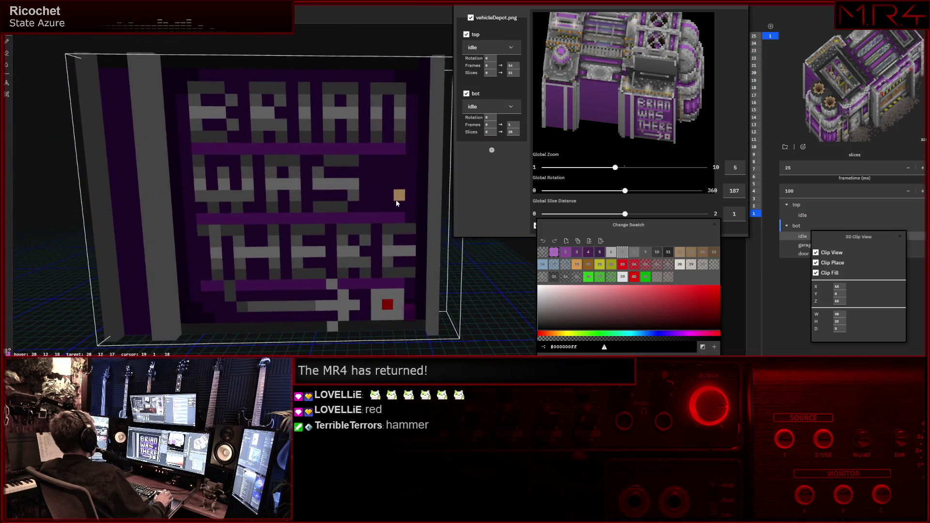
{"action": "scroll", "coordinate": [396, 200], "scroll_direction": "up", "scroll_amount": 2}
{"action": "scroll", "coordinate": [396, 200], "scroll_direction": "up", "scroll_amount": 2}
{"action": "scroll", "coordinate": [395, 200], "scroll_direction": "up", "scroll_amount": 2}
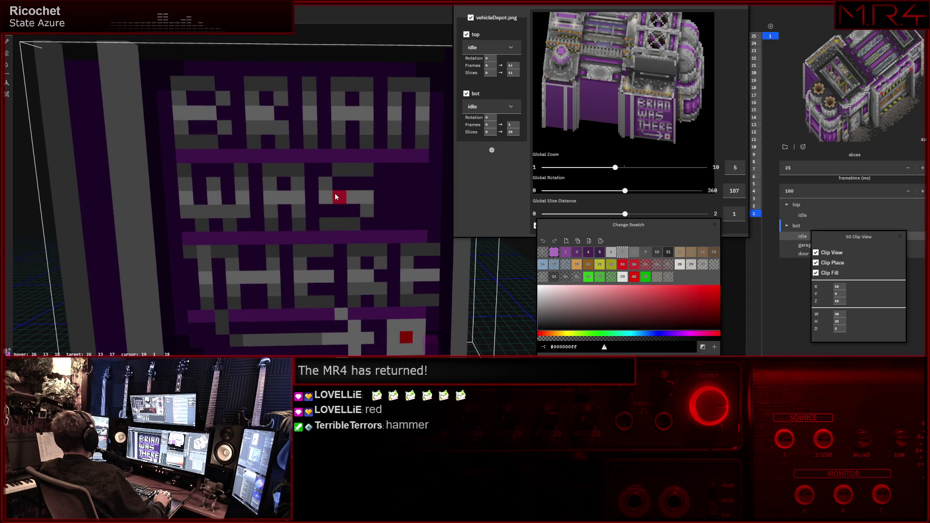
{"action": "key", "text": "3"}
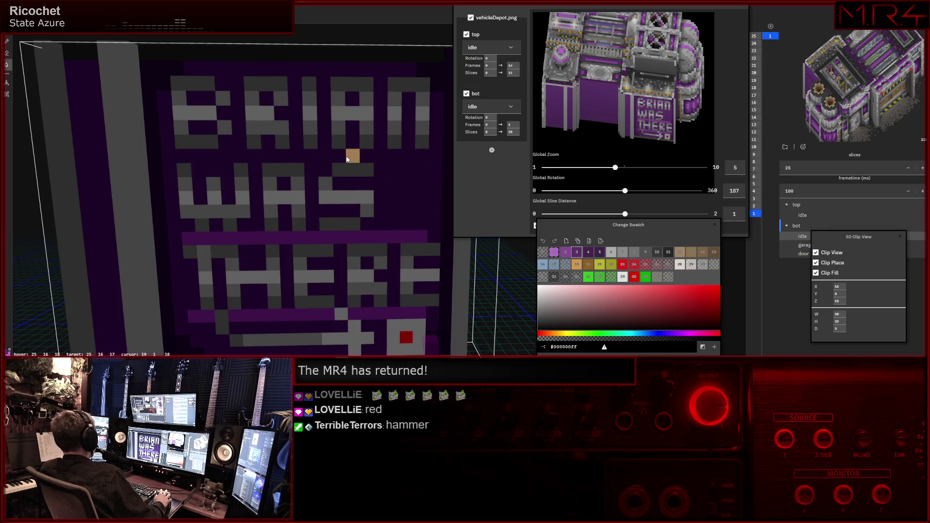
Darken the light purple bars between WAS and THERE and beneath THERE to the background colour.
{"action": "left_click", "coordinate": [328, 240]}
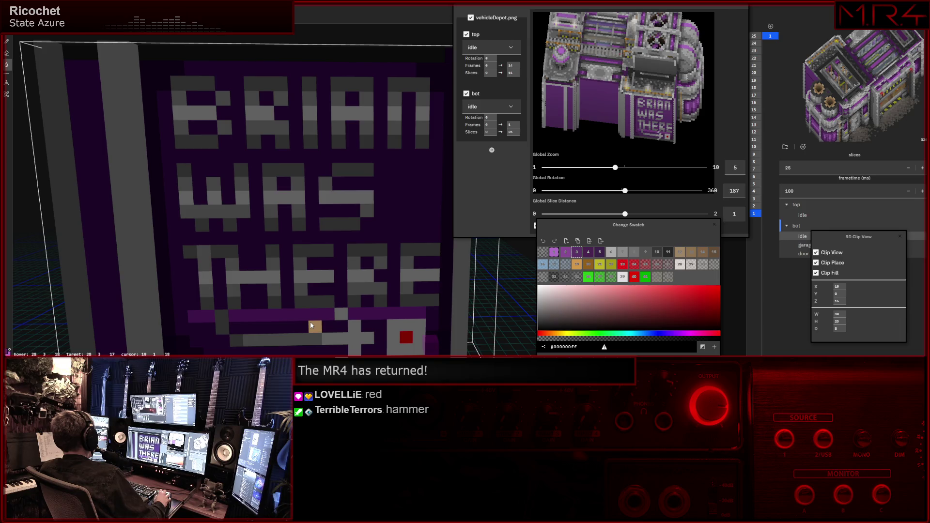
{"action": "left_click", "coordinate": [383, 316]}
{"action": "left_click_drag", "start_coordinate": [310, 314], "coordinate": [197, 317]}
{"action": "mouse_move", "coordinate": [263, 251]}
{"action": "right_mouse_down"}
{"action": "mouse_move", "coordinate": [229, 279]}
{"action": "mouse_move", "coordinate": [189, 217]}
{"action": "right_mouse_up"}
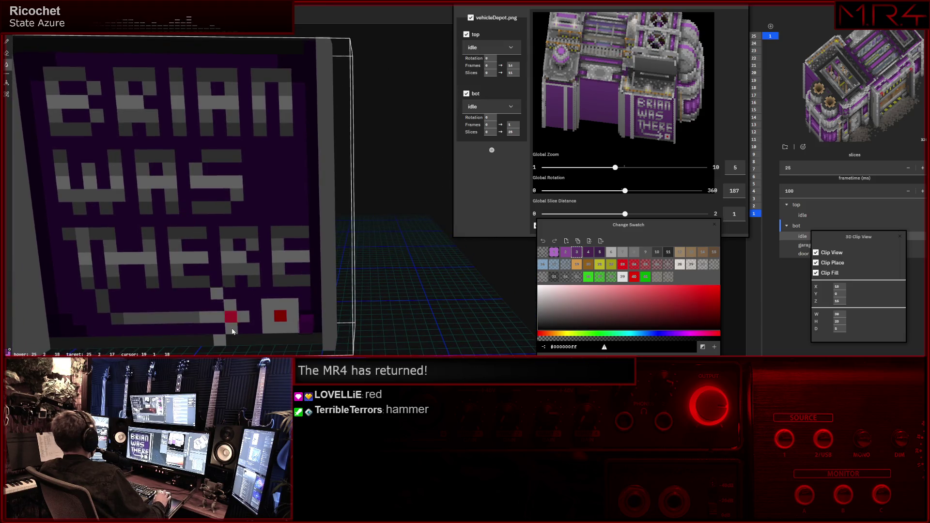
Step through swatches to colour 4 and place a voxel at the arrow's tip beneath THERE.
{"action": "key", "text": "Right"}
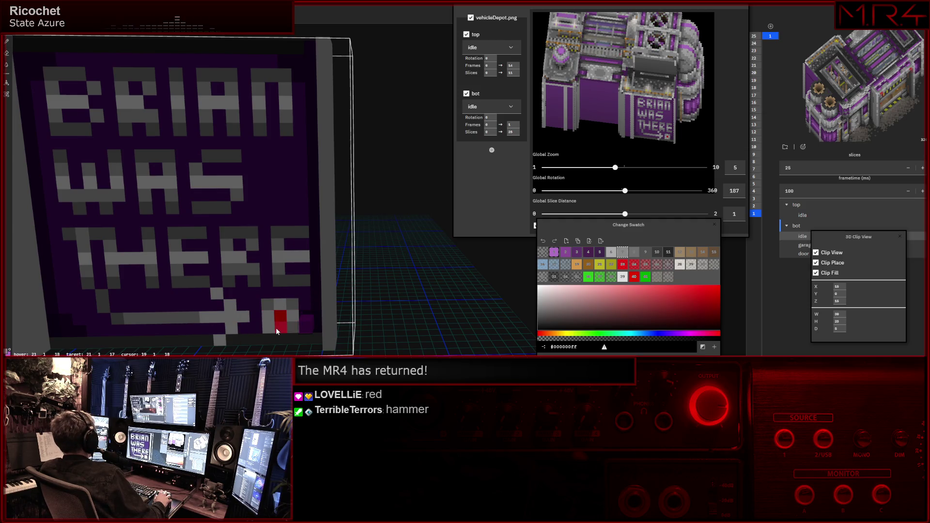
{"action": "right_click_drag", "start_coordinate": [356, 310], "coordinate": [314, 255]}
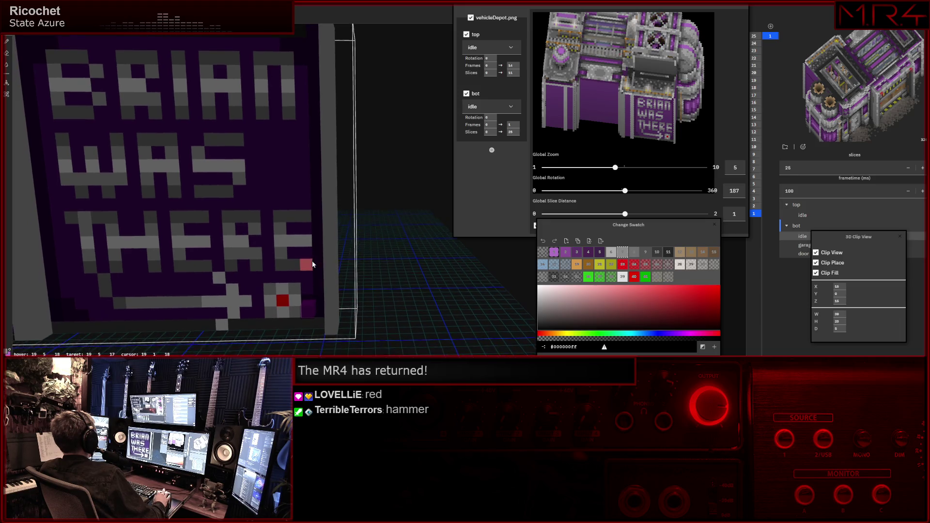
{"action": "left_click", "coordinate": [669, 253]}
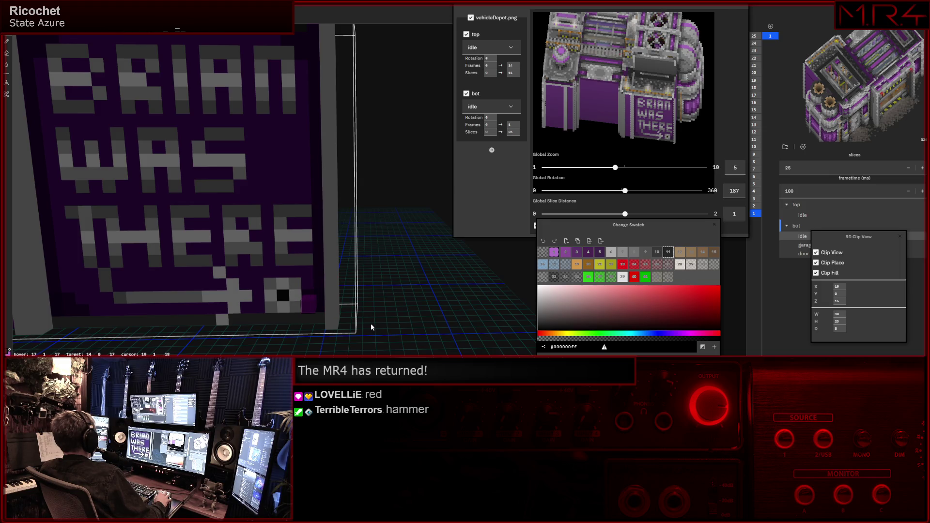
{"action": "scroll", "coordinate": [240, 178], "scroll_direction": "up", "scroll_amount": 1}
{"action": "scroll", "coordinate": [240, 180], "scroll_direction": "up", "scroll_amount": 1}
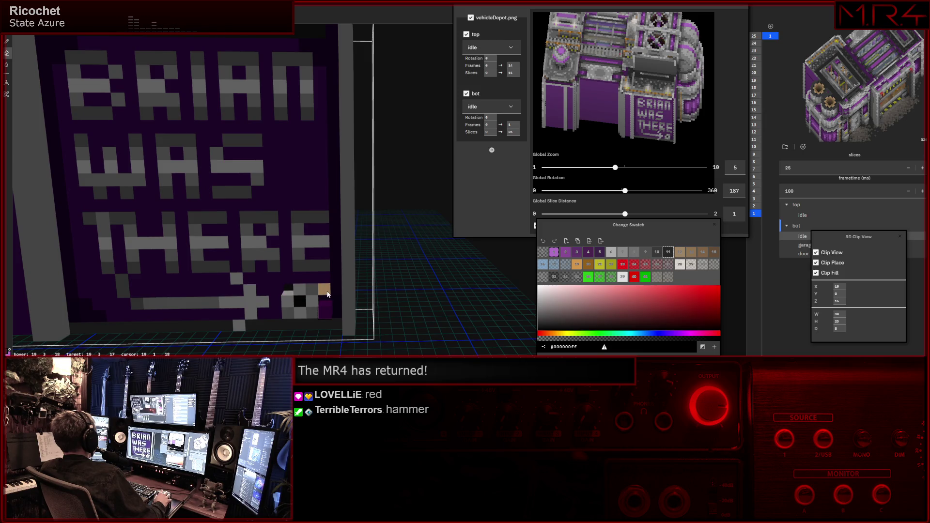
{"action": "key", "text": "3"}
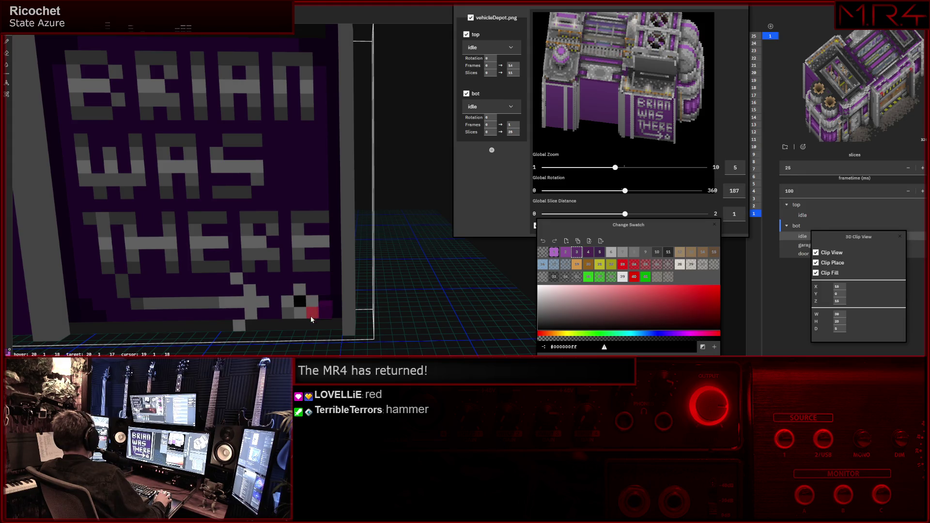
{"action": "key", "text": "4"}
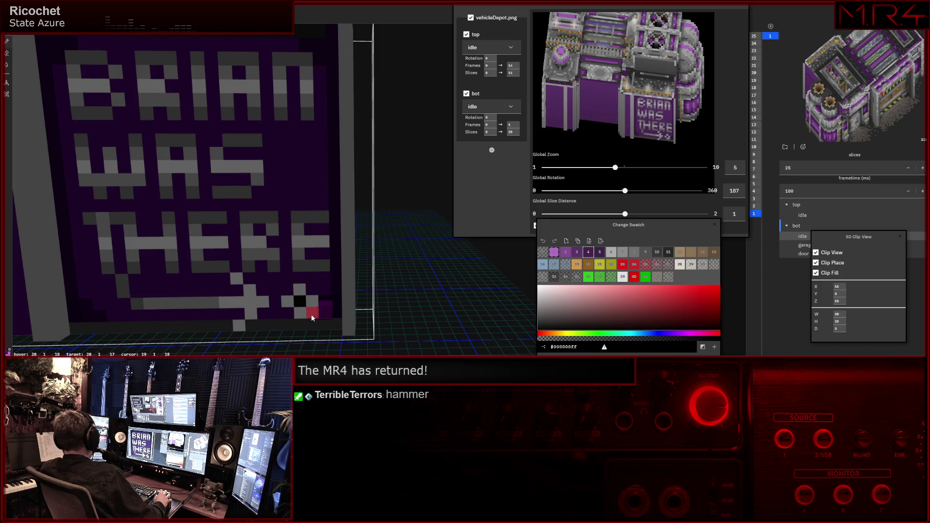
{"action": "left_click", "coordinate": [335, 319]}
{"action": "mouse_move", "coordinate": [343, 325]}
{"action": "right_mouse_down"}
{"action": "mouse_move", "coordinate": [339, 279]}
{"action": "mouse_move", "coordinate": [383, 215]}
{"action": "right_mouse_up"}
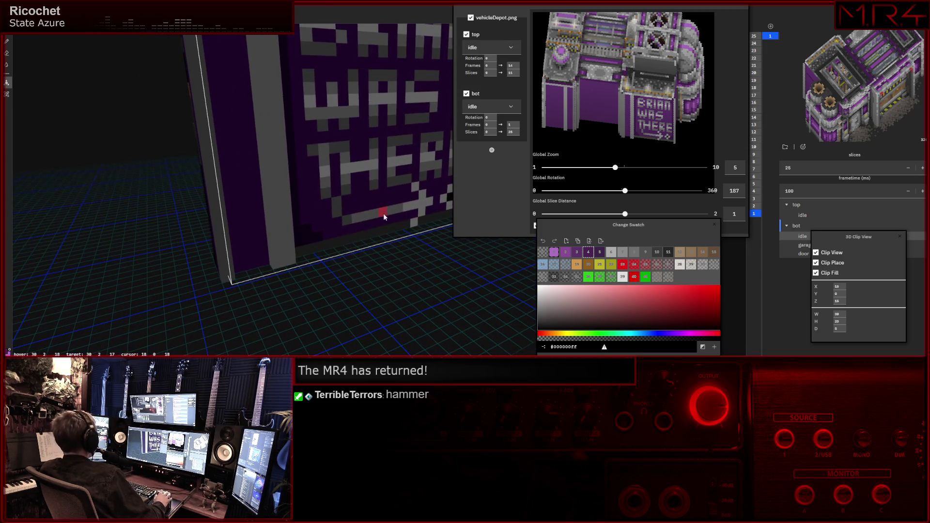
Paint two yellow stripe rows near the bottom of the left pillar.
{"action": "mouse_move", "coordinate": [248, 258]}
{"action": "right_mouse_down"}
{"action": "mouse_move", "coordinate": [257, 273]}
{"action": "mouse_move", "coordinate": [198, 278]}
{"action": "mouse_move", "coordinate": [311, 274]}
{"action": "mouse_move", "coordinate": [280, 274]}
{"action": "right_mouse_up"}
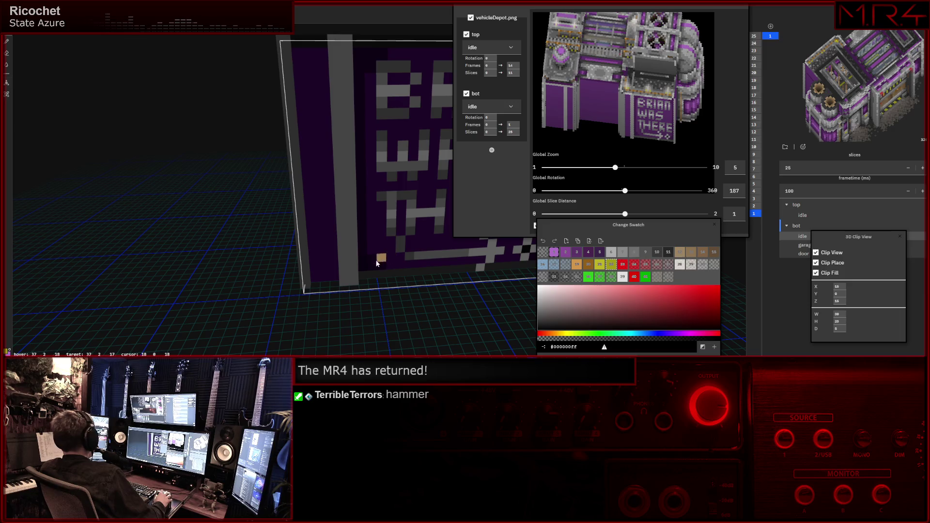
{"action": "left_click_drag", "start_coordinate": [315, 266], "coordinate": [322, 267]}
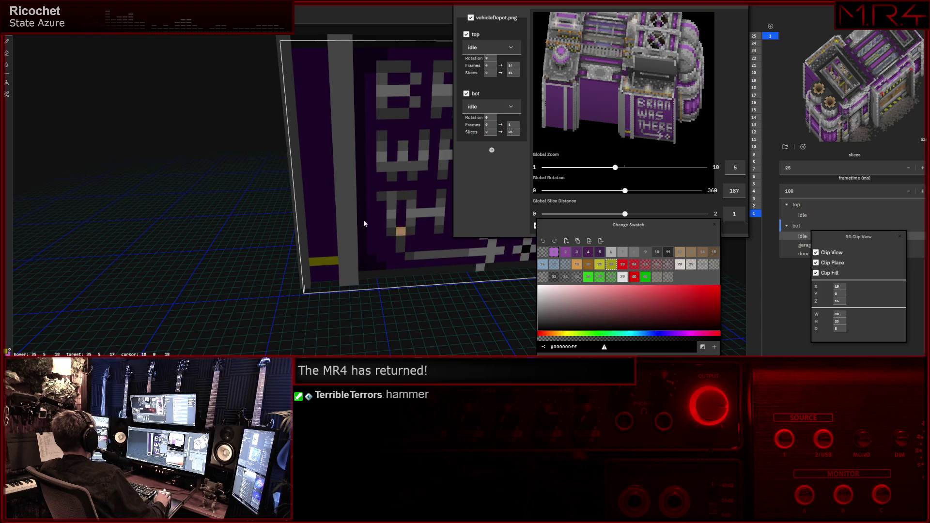
{"action": "left_click_drag", "start_coordinate": [314, 218], "coordinate": [329, 220]}
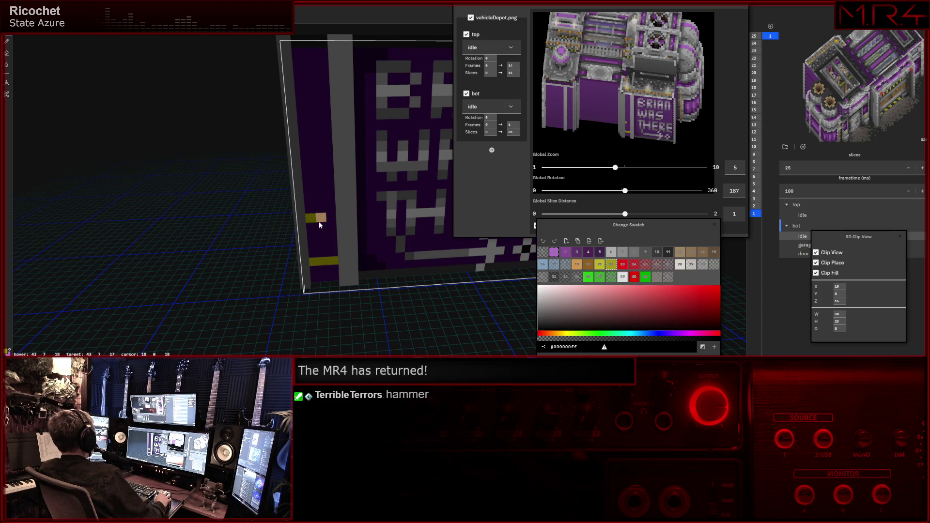
Switch to a dark swatch and fill the band between the two yellow stripes.
{"action": "left_click", "coordinate": [623, 251]}
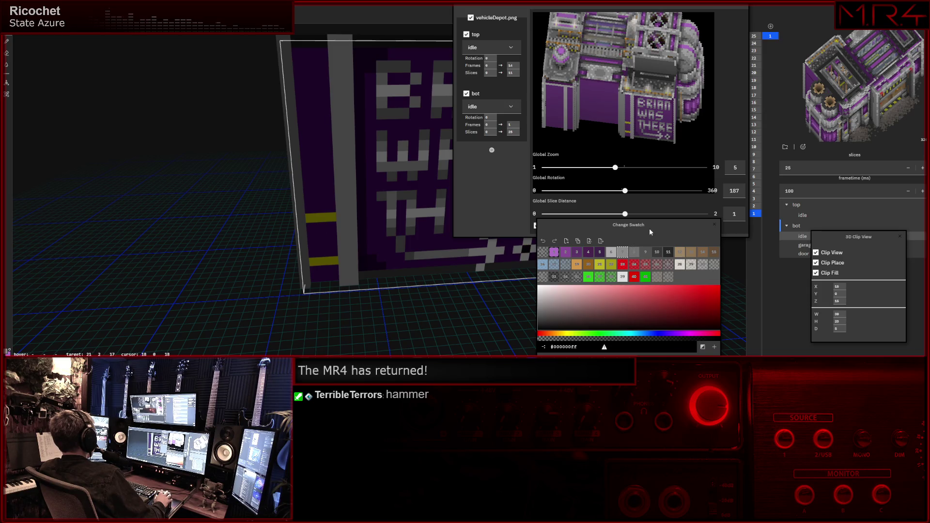
{"action": "left_click", "coordinate": [646, 253]}
{"action": "left_click", "coordinate": [326, 227]}
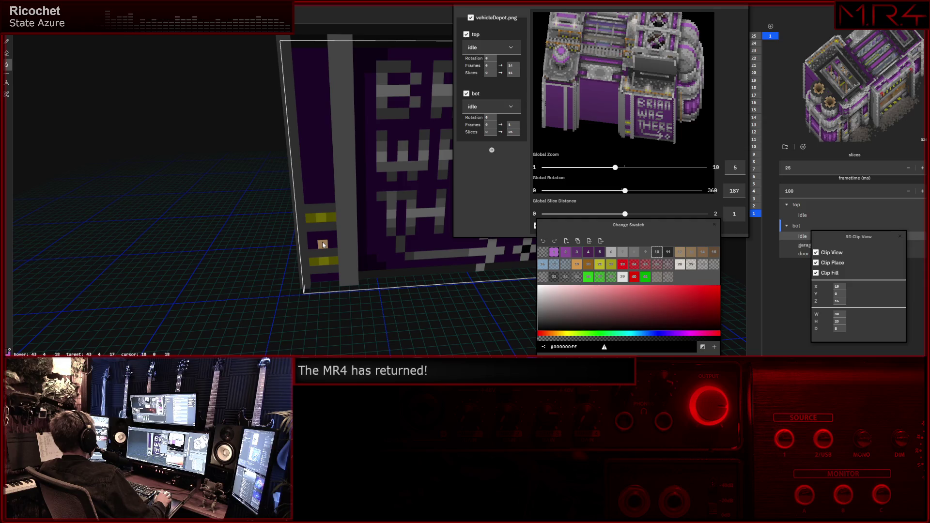
{"action": "left_click_drag", "start_coordinate": [311, 244], "coordinate": [336, 245]}
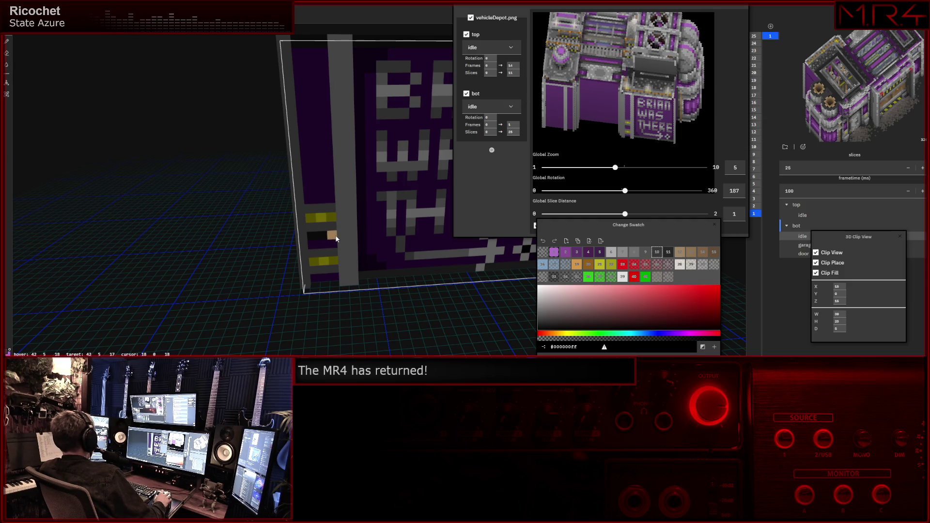
Undo a stray edit, then place black voxels higher up the left pillar.
{"action": "mouse_move", "coordinate": [318, 248]}
{"action": "right_mouse_down"}
{"action": "mouse_move", "coordinate": [362, 232]}
{"action": "mouse_move", "coordinate": [302, 272]}
{"action": "right_mouse_up"}
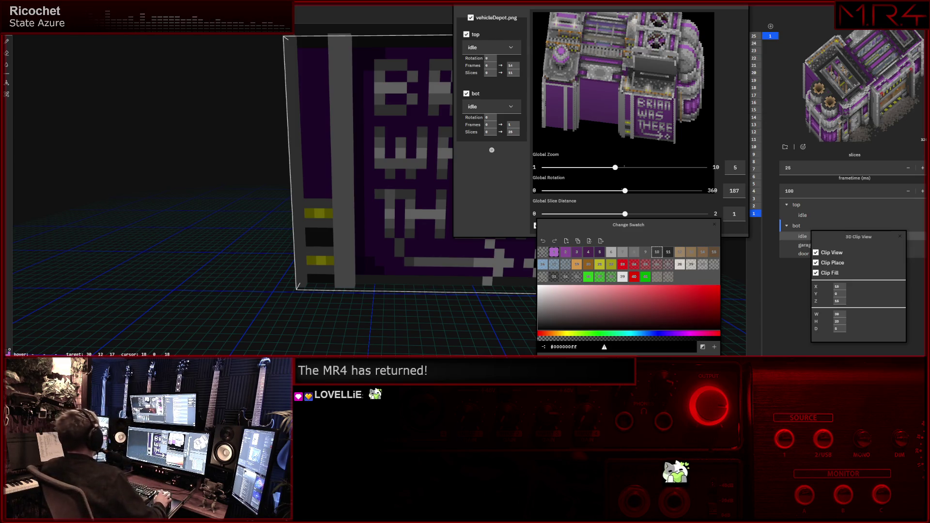
{"action": "left_click", "coordinate": [298, 247]}
{"action": "key", "text": "ctrl+z"}
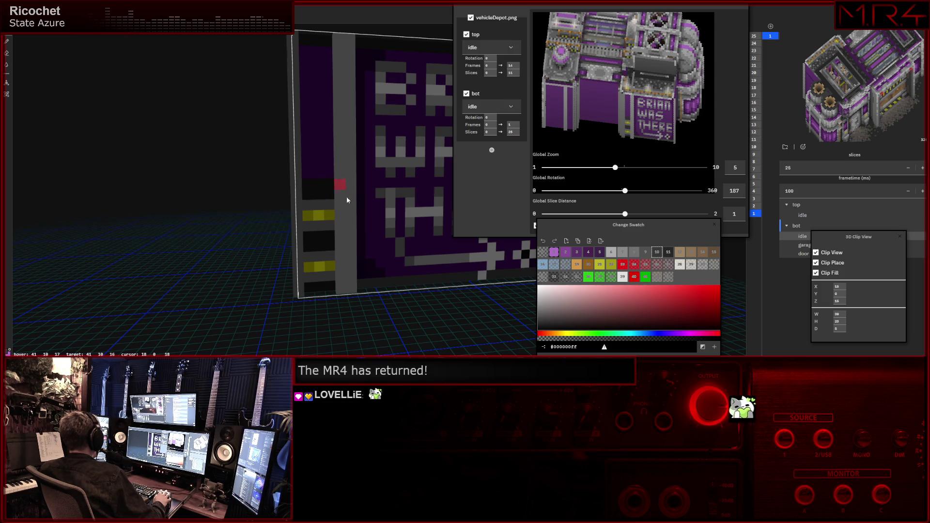
{"action": "scroll", "coordinate": [311, 218], "scroll_direction": "down", "scroll_amount": 2}
{"action": "left_click", "coordinate": [668, 252]}
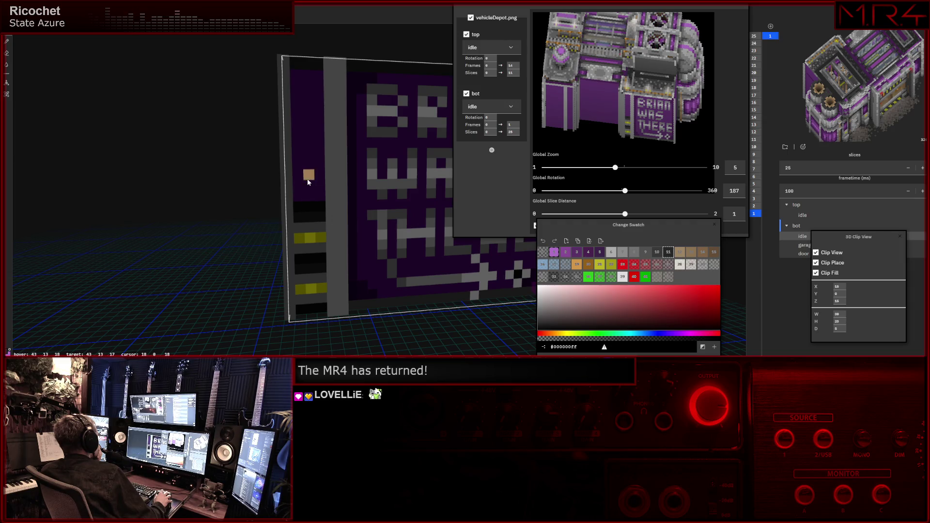
{"action": "left_click", "coordinate": [308, 155]}
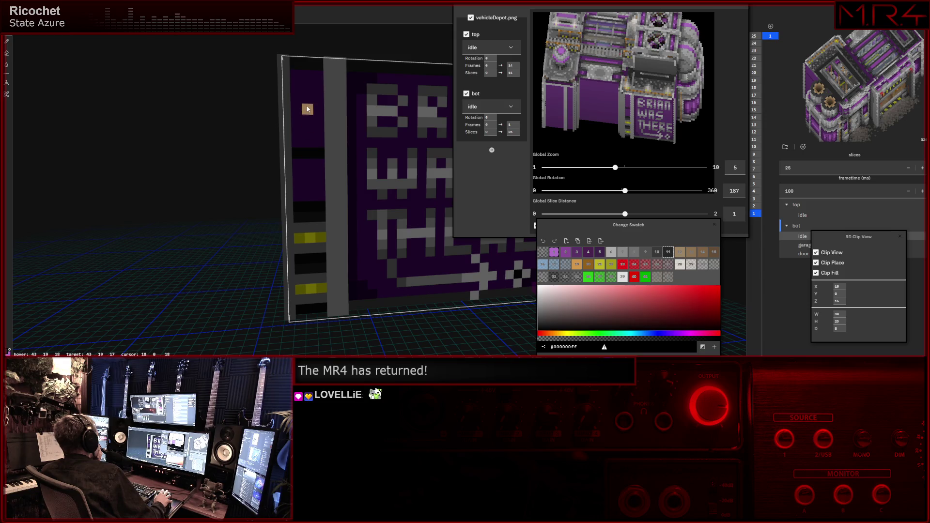
{"action": "left_click", "coordinate": [304, 100]}
Add yellow stripe voxels climbing to the top of the left pillar.
{"action": "left_click", "coordinate": [611, 266]}
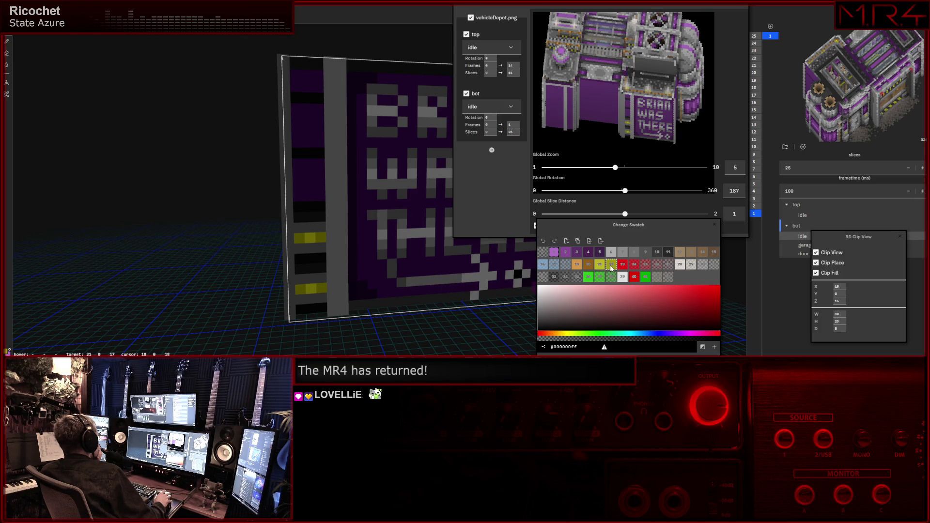
{"action": "left_click", "coordinate": [300, 186]}
{"action": "left_click", "coordinate": [320, 142]}
{"action": "left_click", "coordinate": [300, 133]}
{"action": "left_click", "coordinate": [297, 86]}
{"action": "left_click", "coordinate": [296, 74]}
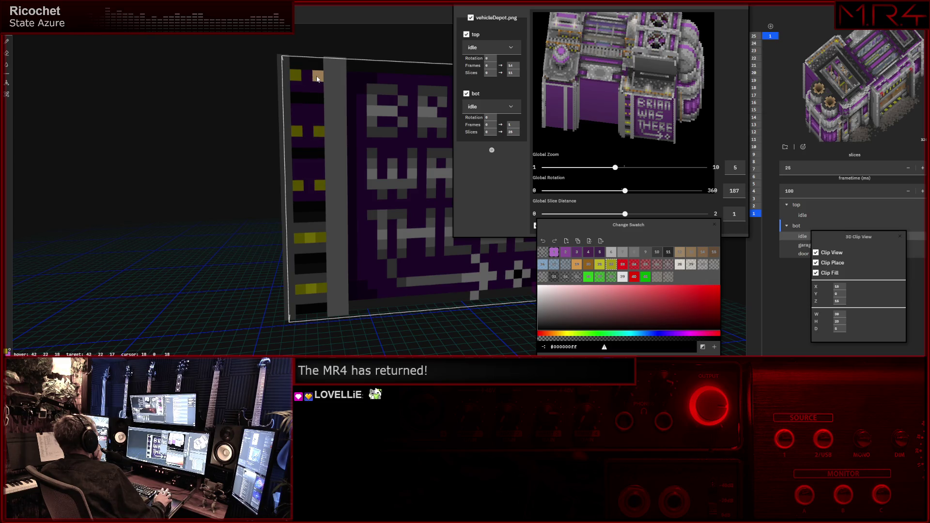
Paint one band on the pillar purple, then return to a dark swatch.
{"action": "left_click", "coordinate": [601, 263]}
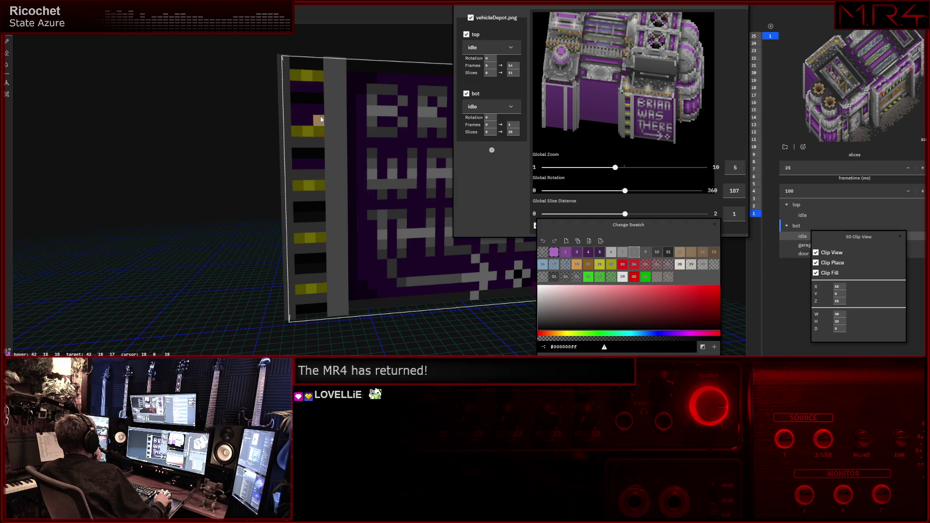
{"action": "left_click_drag", "start_coordinate": [316, 119], "coordinate": [298, 118]}
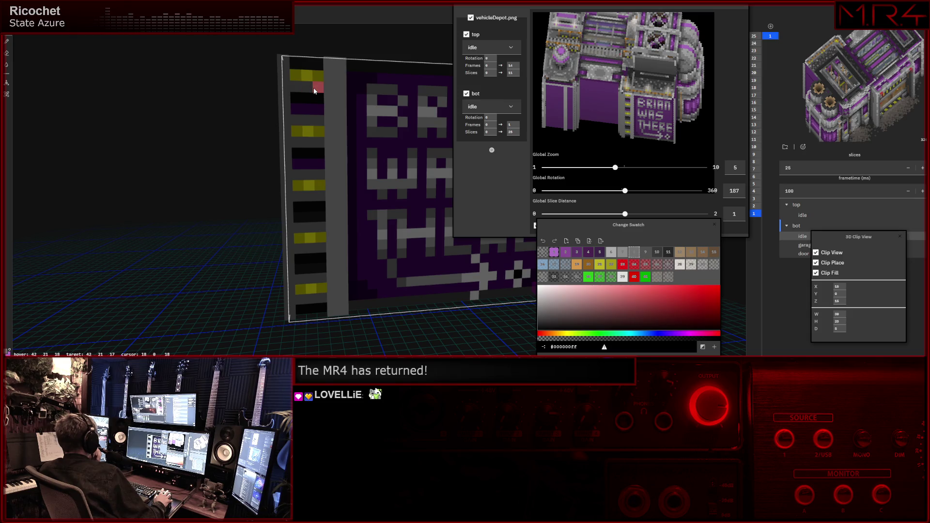
{"action": "left_click", "coordinate": [656, 255]}
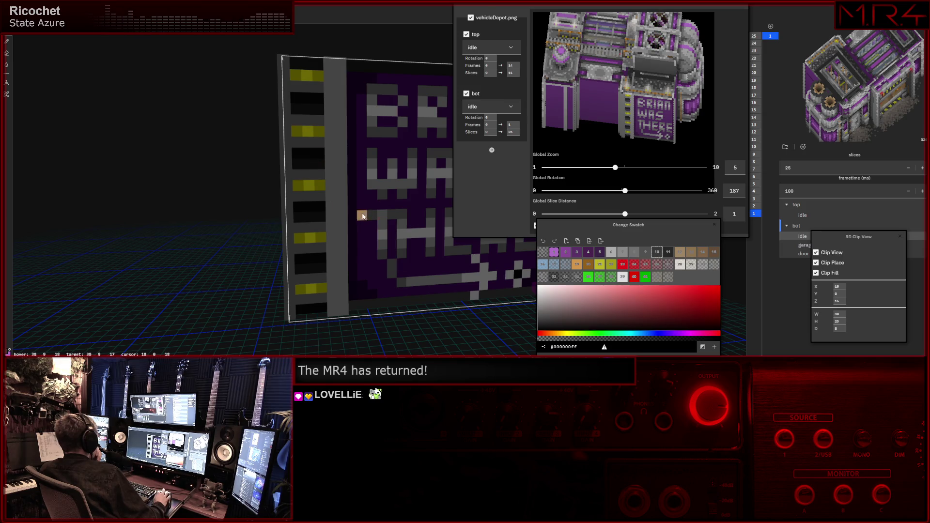
{"action": "mouse_move", "coordinate": [298, 207]}
{"action": "right_mouse_down"}
{"action": "mouse_move", "coordinate": [287, 211]}
{"action": "mouse_move", "coordinate": [300, 270]}
{"action": "mouse_move", "coordinate": [297, 213]}
{"action": "mouse_move", "coordinate": [339, 207]}
{"action": "right_mouse_up"}
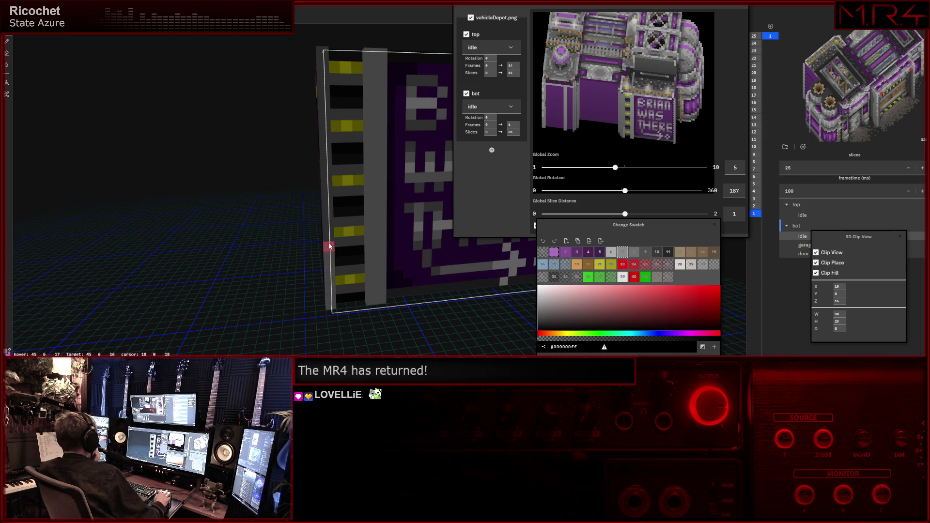
{"action": "scroll", "coordinate": [310, 206], "scroll_direction": "up", "scroll_amount": 1}
{"action": "scroll", "coordinate": [310, 205], "scroll_direction": "up", "scroll_amount": 1}
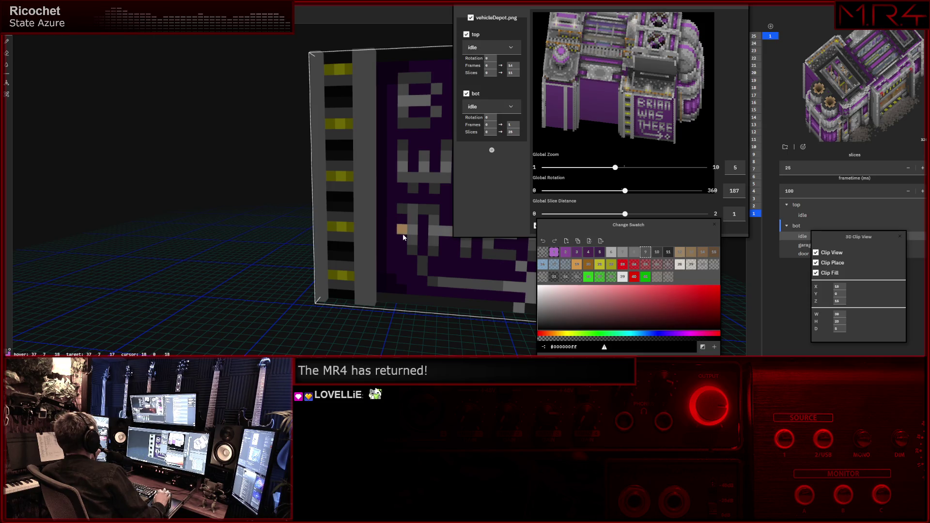
Orbit around the striped pillar and pick a new swatch in the Change Swatch palette.
{"action": "mouse_move", "coordinate": [312, 171]}
{"action": "right_mouse_down"}
{"action": "mouse_move", "coordinate": [342, 174]}
{"action": "mouse_move", "coordinate": [334, 178]}
{"action": "right_mouse_up"}
{"action": "scroll", "coordinate": [324, 171], "scroll_direction": "up", "scroll_amount": 3}
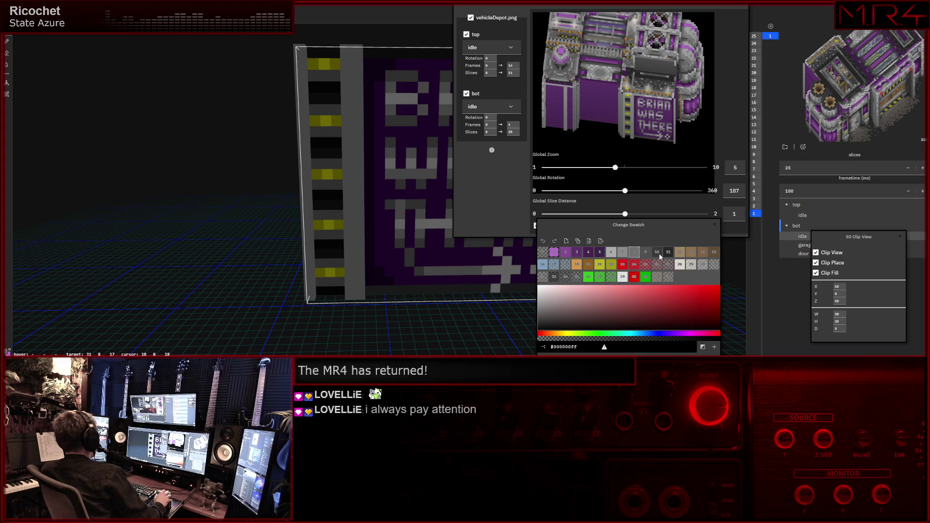
{"action": "left_click", "coordinate": [646, 254]}
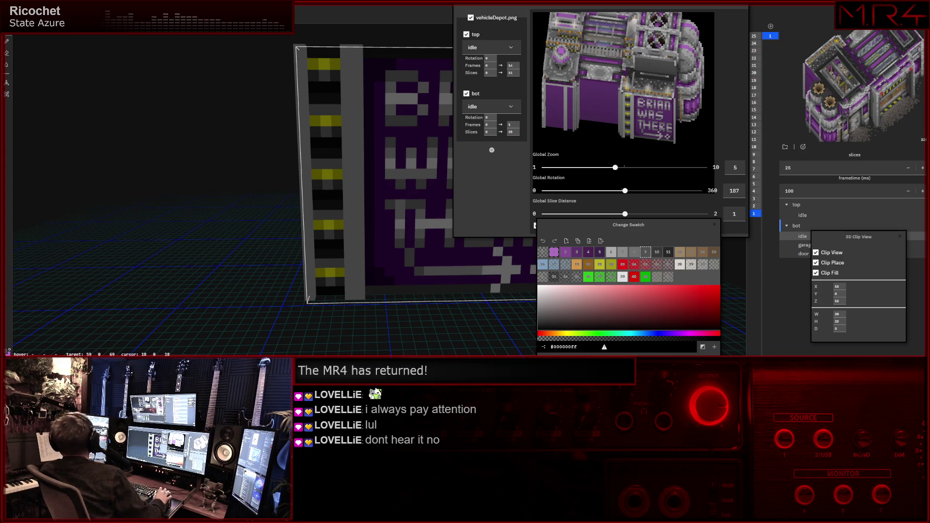
{"action": "scroll", "coordinate": [332, 216], "scroll_direction": "down", "scroll_amount": 2}
{"action": "left_click", "coordinate": [341, 231]}
{"action": "left_click_drag", "start_coordinate": [323, 194], "coordinate": [325, 187]}
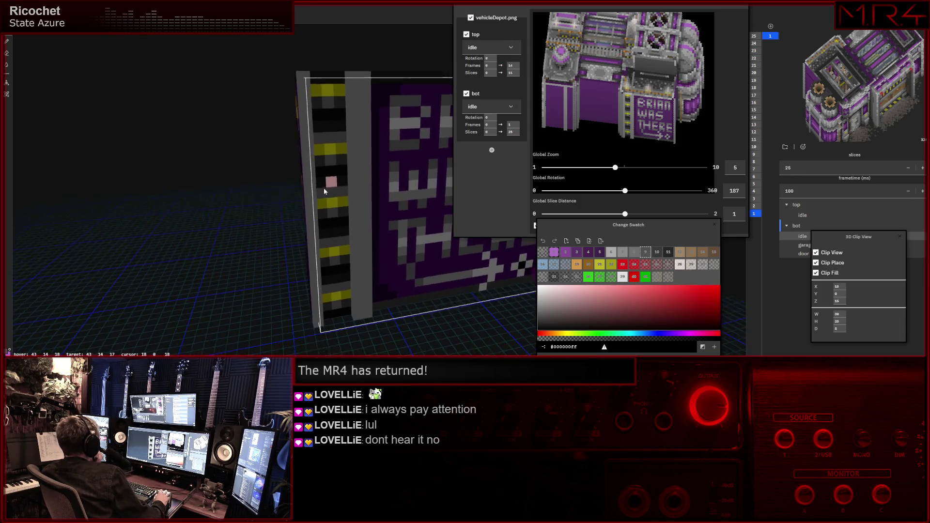
{"action": "left_click", "coordinate": [612, 253]}
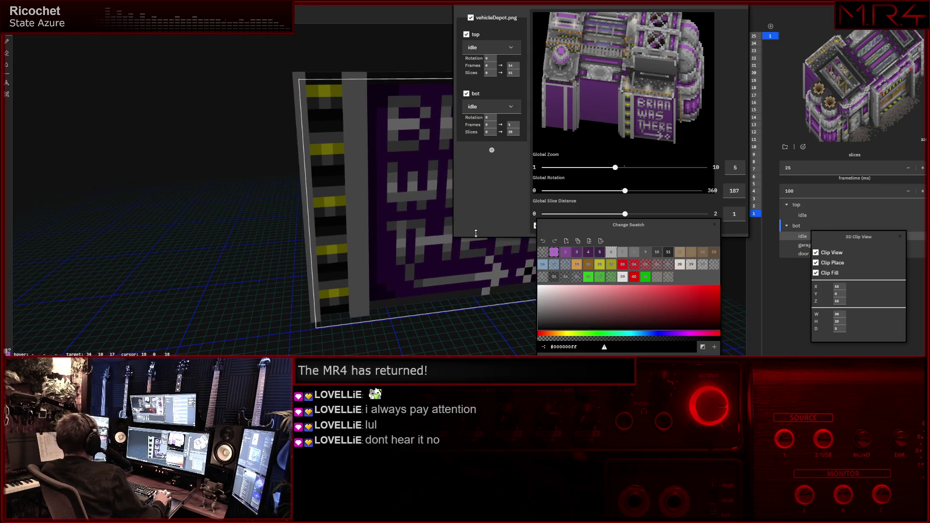
{"action": "left_click", "coordinate": [340, 116]}
{"action": "right_click_drag", "start_coordinate": [341, 121], "coordinate": [366, 136]}
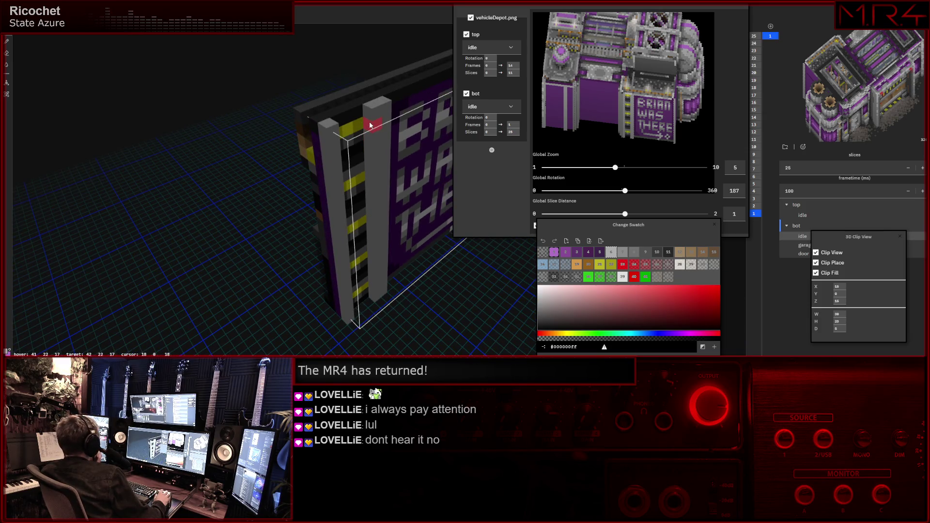
{"action": "scroll", "coordinate": [369, 126], "scroll_direction": "up", "scroll_amount": 3}
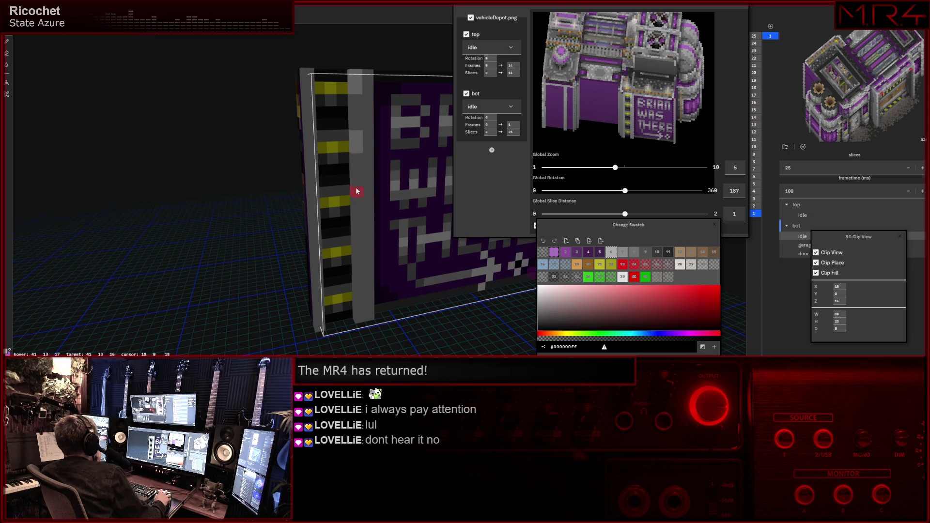
{"action": "right_click_drag", "start_coordinate": [356, 197], "coordinate": [360, 284]}
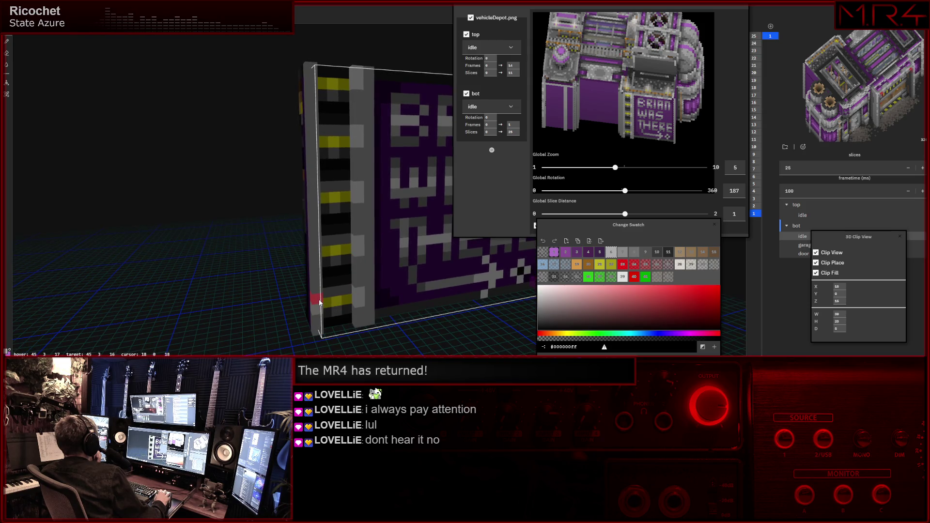
{"action": "right_click_drag", "start_coordinate": [323, 251], "coordinate": [311, 244]}
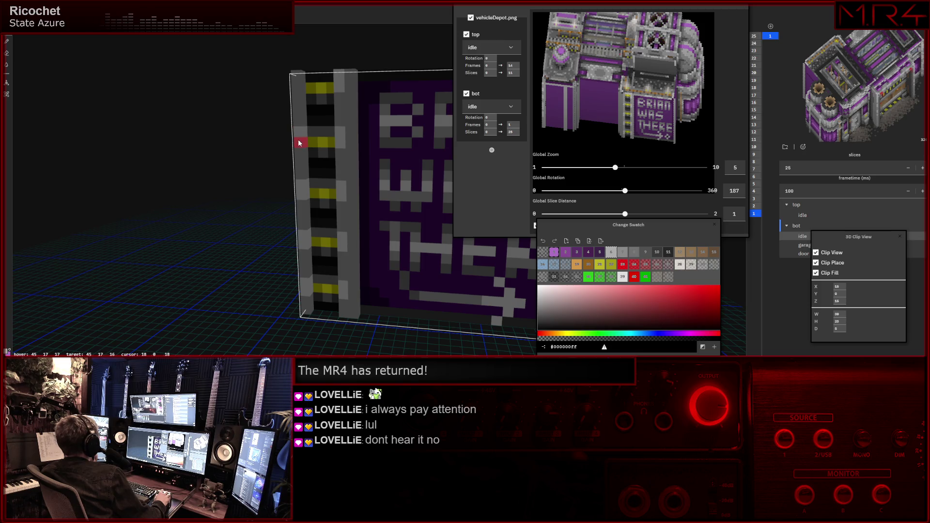
{"action": "mouse_move", "coordinate": [362, 144]}
{"action": "right_mouse_down"}
{"action": "mouse_move", "coordinate": [317, 150]}
{"action": "mouse_move", "coordinate": [339, 151]}
{"action": "right_mouse_up"}
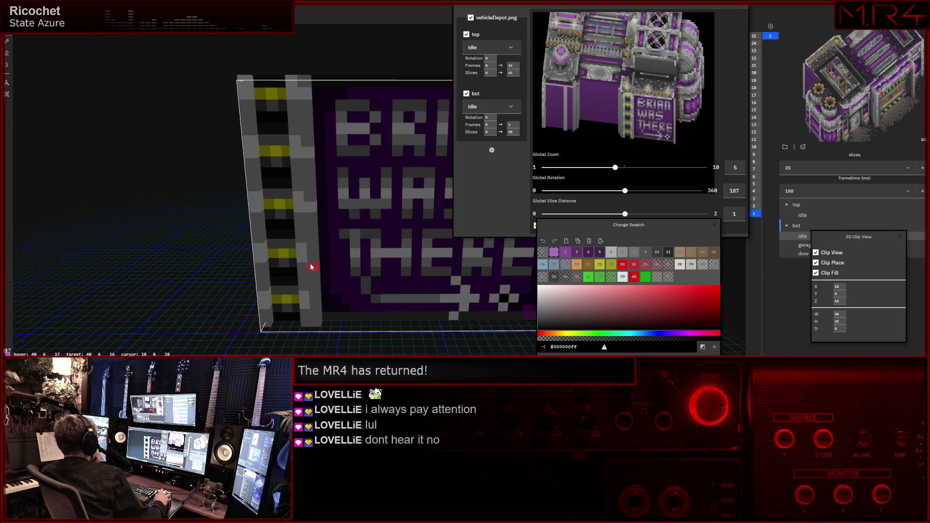
Select grey palette colour 10 and bring the wall into an angled close view.
{"action": "left_click", "coordinate": [658, 252]}
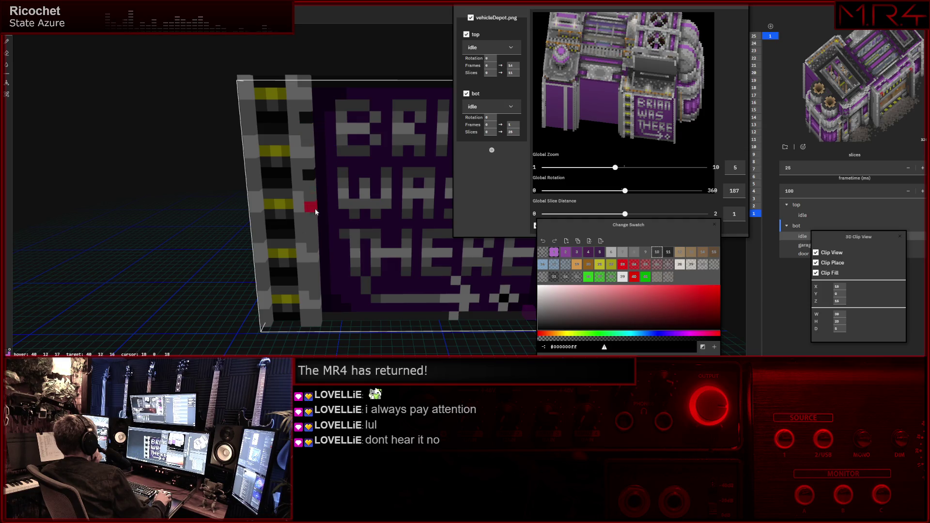
{"action": "right_click_drag", "start_coordinate": [315, 227], "coordinate": [324, 250]}
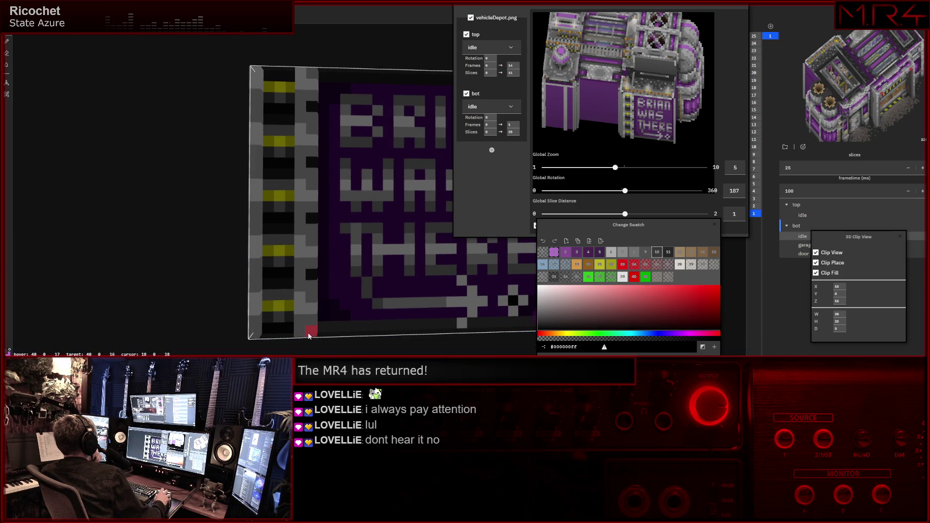
{"action": "right_click_drag", "start_coordinate": [328, 229], "coordinate": [348, 180]}
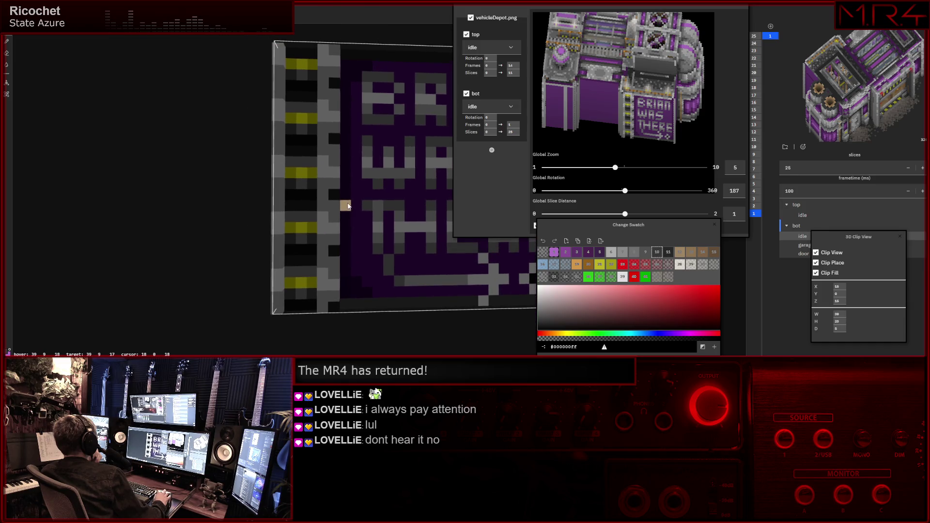
{"action": "right_click_drag", "start_coordinate": [355, 143], "coordinate": [345, 131]}
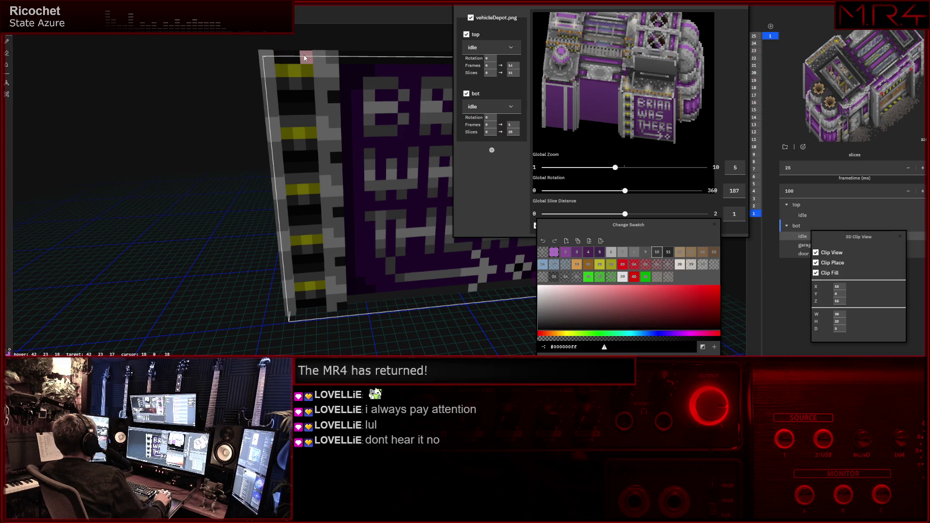
{"action": "scroll", "coordinate": [327, 138], "scroll_direction": "up", "scroll_amount": 2}
{"action": "scroll", "coordinate": [331, 150], "scroll_direction": "up", "scroll_amount": 2}
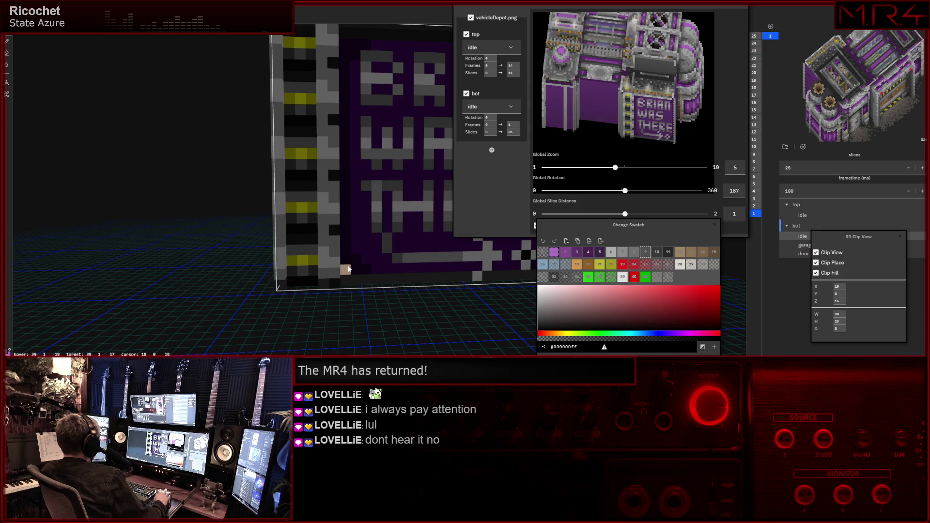
Rotate the depot preview and orbit closer around the graffiti wall.
{"action": "middle_click_drag", "start_coordinate": [277, 286], "coordinate": [403, 271]}
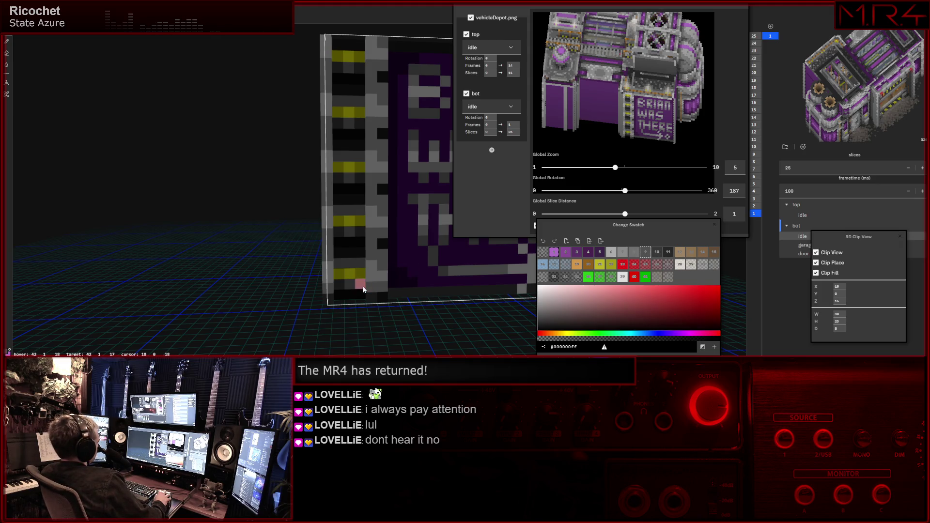
{"action": "left_click_drag", "start_coordinate": [625, 190], "coordinate": [626, 192]}
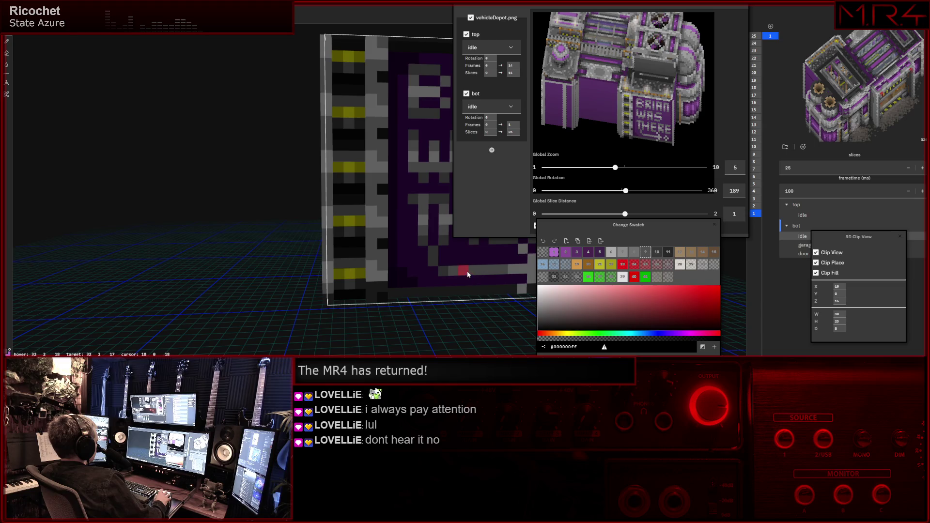
{"action": "mouse_move", "coordinate": [448, 268]}
{"action": "middle_mouse_down"}
{"action": "mouse_move", "coordinate": [407, 269]}
{"action": "mouse_move", "coordinate": [509, 290]}
{"action": "middle_mouse_up"}
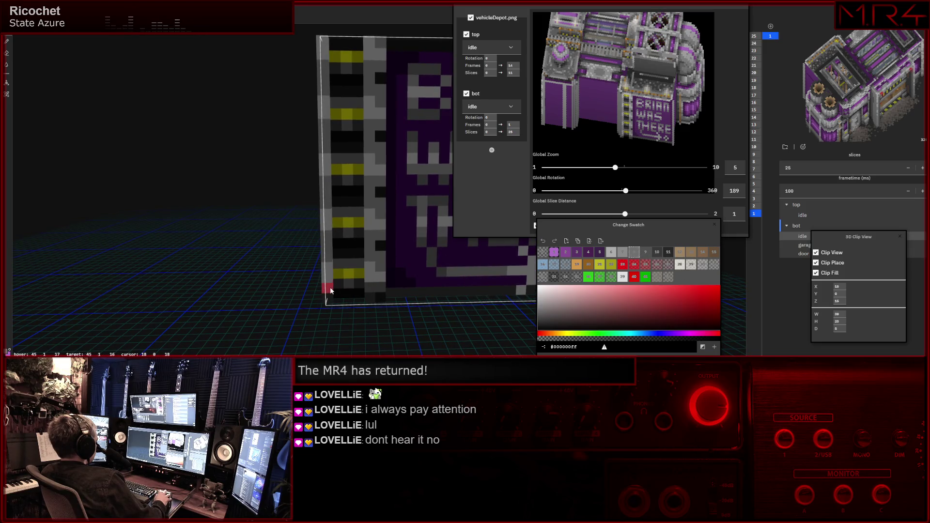
{"action": "mouse_move", "coordinate": [336, 288]}
{"action": "middle_mouse_down"}
{"action": "mouse_move", "coordinate": [387, 216]}
{"action": "mouse_move", "coordinate": [321, 264]}
{"action": "mouse_move", "coordinate": [340, 222]}
{"action": "mouse_move", "coordinate": [331, 218]}
{"action": "middle_mouse_up"}
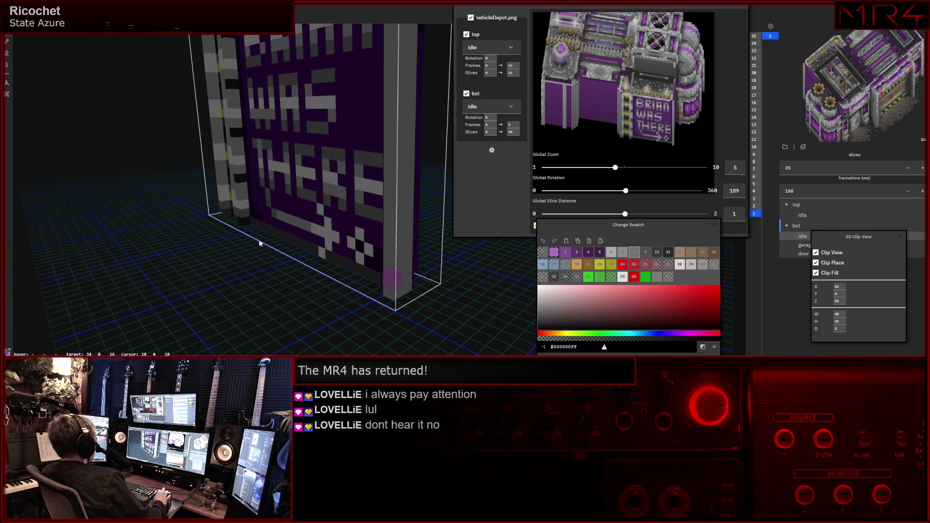
Place a purple voxel at the bottom corner of the right-hand pillar.
{"action": "key", "text": "0"}
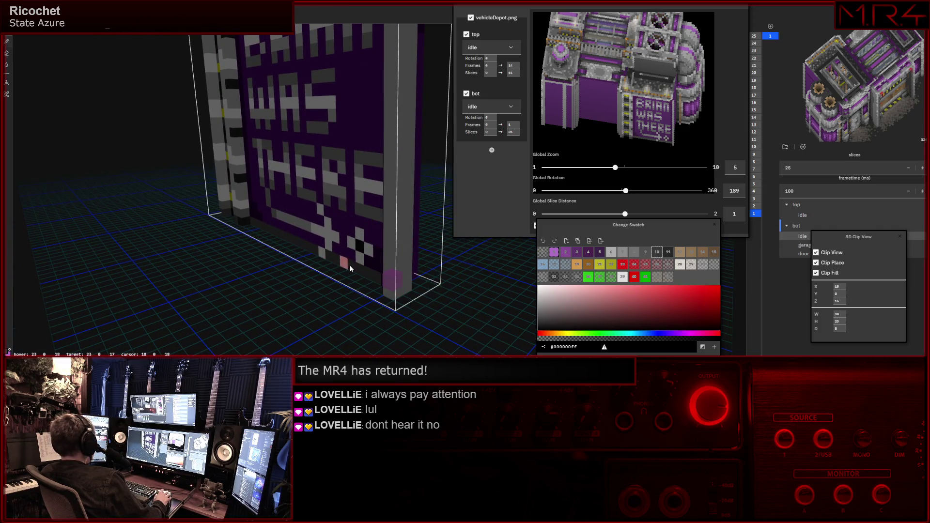
{"action": "scroll", "coordinate": [385, 295], "scroll_direction": "up", "scroll_amount": 3}
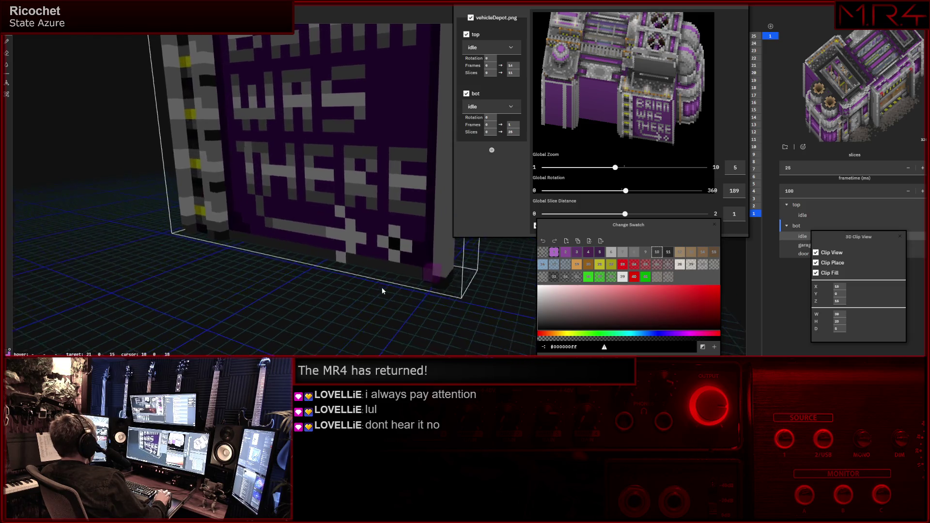
{"action": "middle_click_drag", "start_coordinate": [389, 288], "coordinate": [366, 298]}
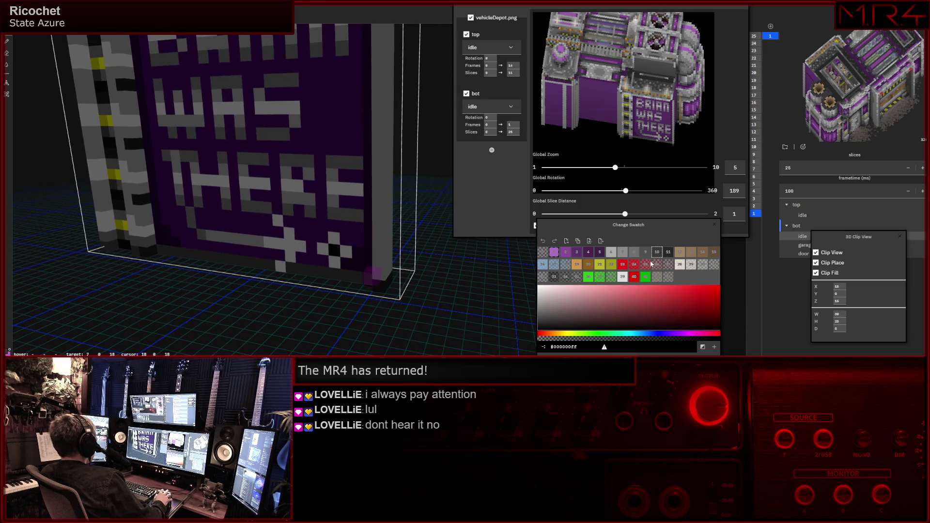
{"action": "left_click", "coordinate": [646, 252]}
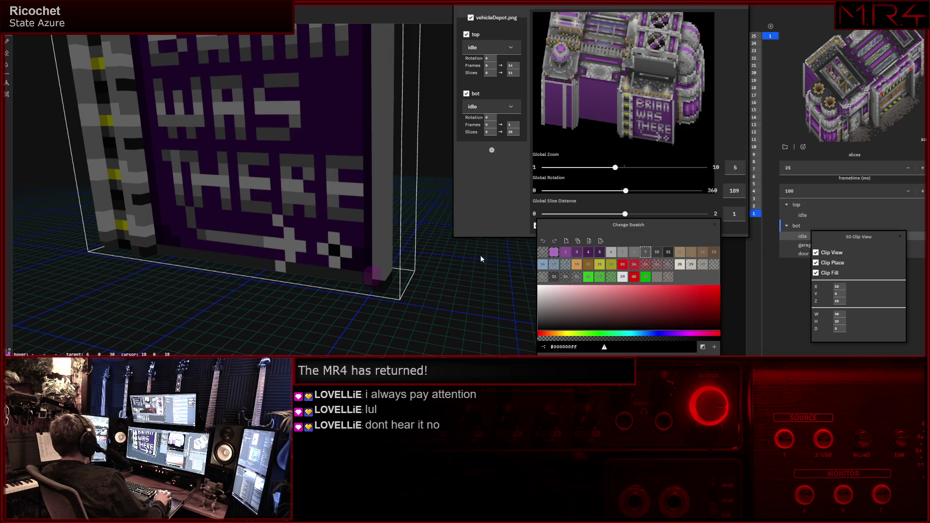
{"action": "left_click", "coordinate": [379, 272]}
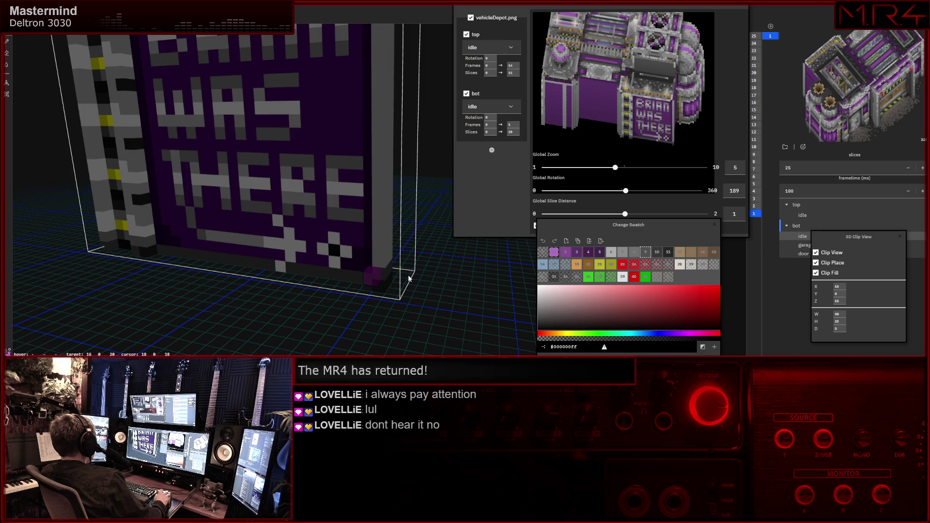
{"action": "middle_click_drag", "start_coordinate": [409, 278], "coordinate": [401, 271]}
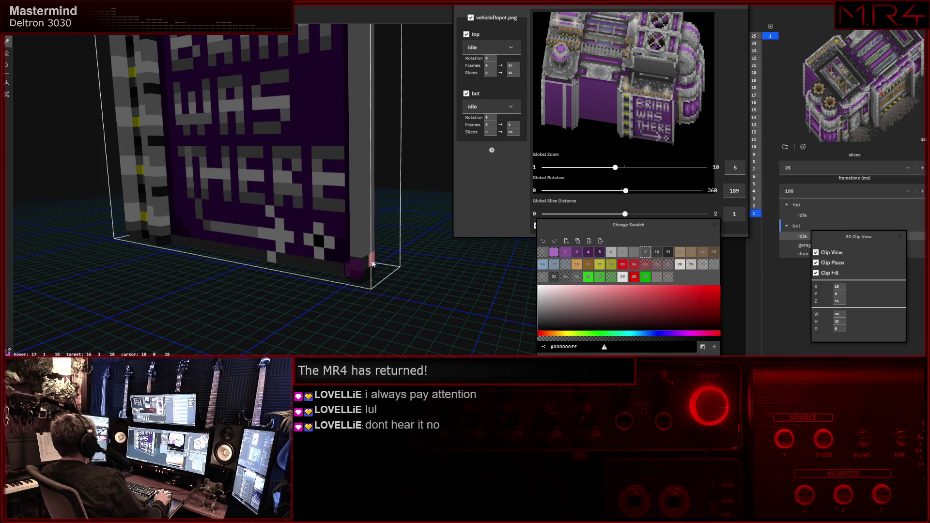
{"action": "right_click_drag", "start_coordinate": [386, 282], "coordinate": [368, 278]}
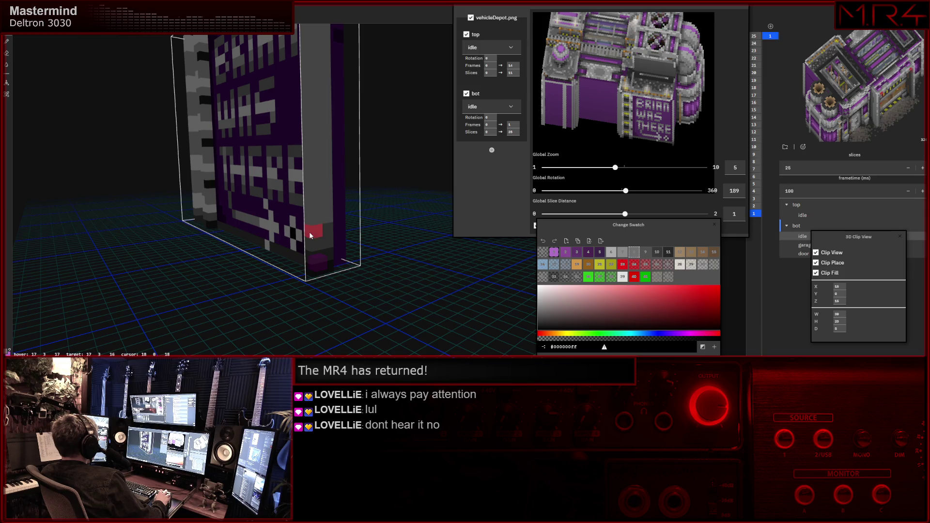
{"action": "scroll", "coordinate": [313, 232], "scroll_direction": "up", "scroll_amount": 2}
{"action": "scroll", "coordinate": [313, 231], "scroll_direction": "up", "scroll_amount": 2}
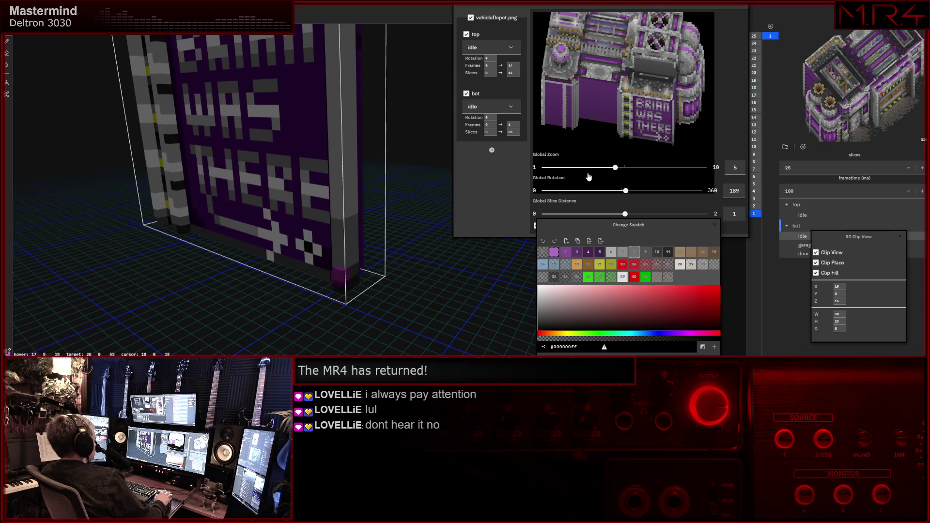
Turn the depot preview from rotation 189 to 225 and face the sign toward the viewer.
{"action": "left_click_drag", "start_coordinate": [603, 145], "coordinate": [619, 141]}
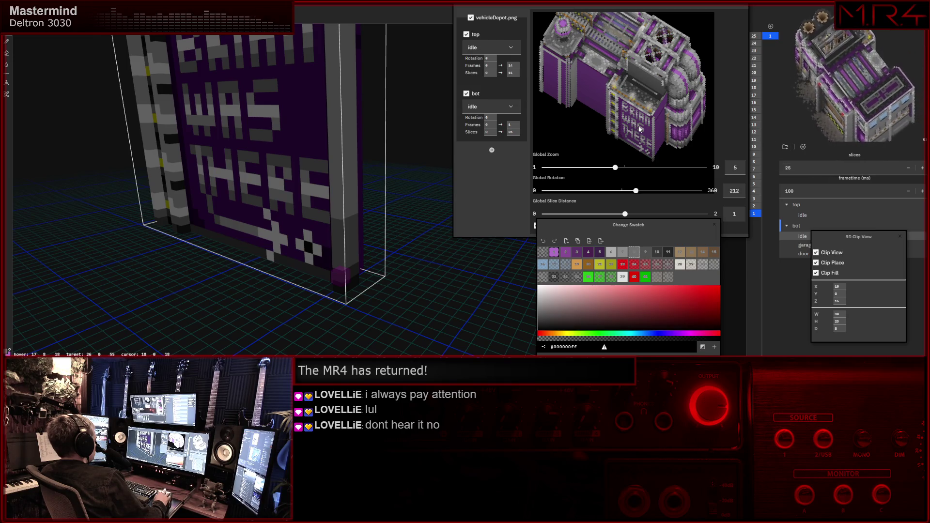
{"action": "left_click_drag", "start_coordinate": [640, 129], "coordinate": [610, 131]}
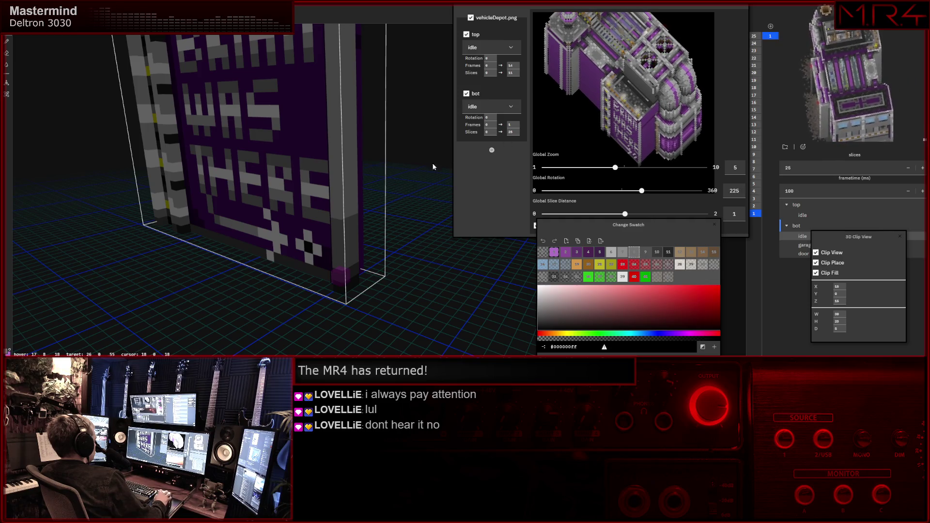
{"action": "scroll", "coordinate": [355, 201], "scroll_direction": "down", "scroll_amount": 1}
{"action": "scroll", "coordinate": [354, 216], "scroll_direction": "down", "scroll_amount": 1}
{"action": "scroll", "coordinate": [350, 258], "scroll_direction": "down", "scroll_amount": 1}
{"action": "mouse_move", "coordinate": [357, 251]}
{"action": "middle_mouse_down"}
{"action": "mouse_move", "coordinate": [363, 234]}
{"action": "mouse_move", "coordinate": [378, 233]}
{"action": "middle_mouse_up"}
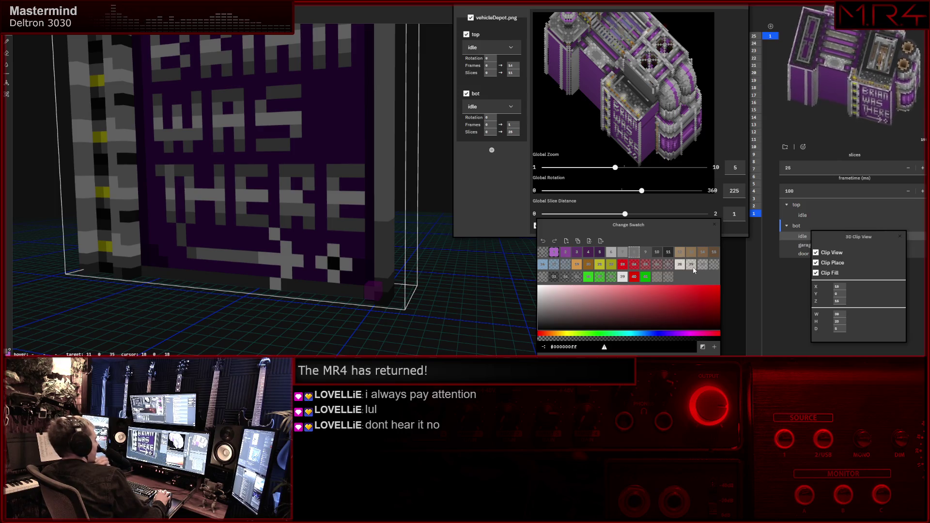
{"action": "left_click_drag", "start_coordinate": [463, 272], "coordinate": [420, 309]}
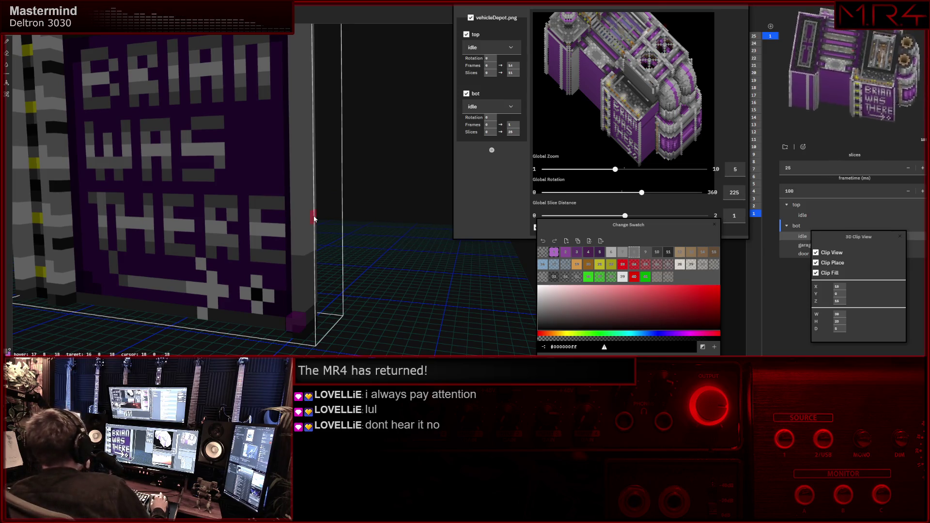
{"action": "scroll", "coordinate": [343, 233], "scroll_direction": "down", "scroll_amount": 5}
Zoom out so the whole wall and its clip bounding box are visible.
{"action": "right_click_drag", "start_coordinate": [291, 227], "coordinate": [308, 227]}
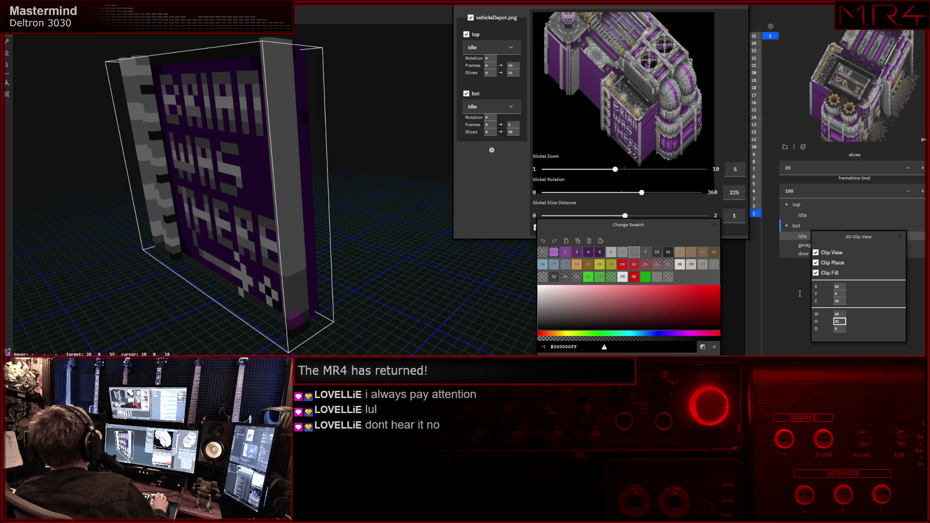
{"action": "key", "text": "Up"}
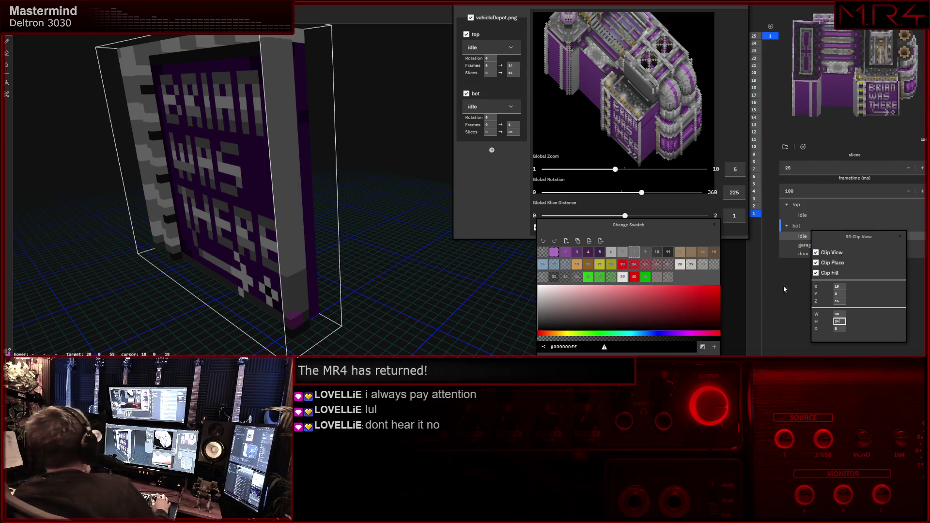
{"action": "mouse_move", "coordinate": [372, 293]}
{"action": "left_mouse_down"}
{"action": "mouse_move", "coordinate": [267, 293]}
{"action": "mouse_move", "coordinate": [367, 285]}
{"action": "left_mouse_up"}
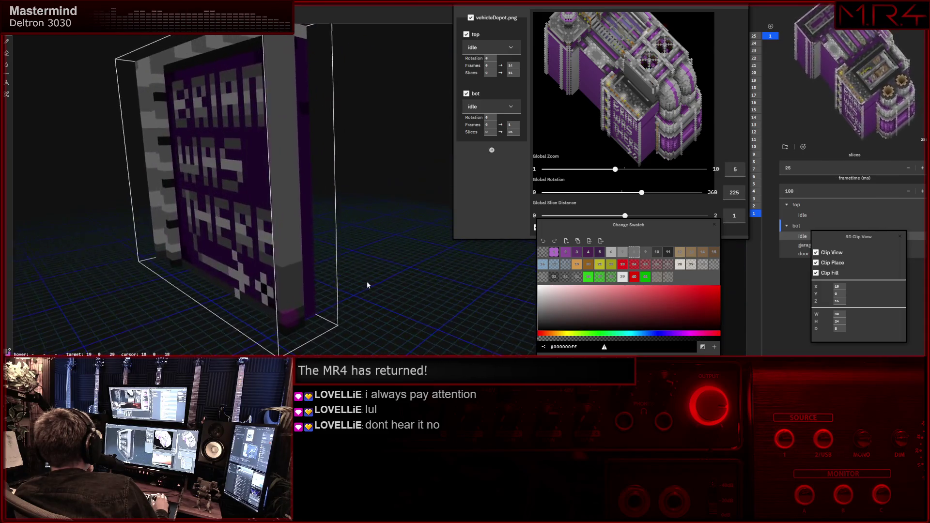
{"action": "mouse_move", "coordinate": [366, 281]}
{"action": "left_mouse_down"}
{"action": "mouse_move", "coordinate": [408, 264]}
{"action": "mouse_move", "coordinate": [363, 320]}
{"action": "mouse_move", "coordinate": [342, 252]}
{"action": "mouse_move", "coordinate": [366, 261]}
{"action": "left_mouse_up"}
Place a red voxel on the sign's top pillar corner, then return to a front view.
{"action": "mouse_move", "coordinate": [330, 198]}
{"action": "left_mouse_down"}
{"action": "mouse_move", "coordinate": [337, 247]}
{"action": "mouse_move", "coordinate": [352, 254]}
{"action": "left_mouse_up"}
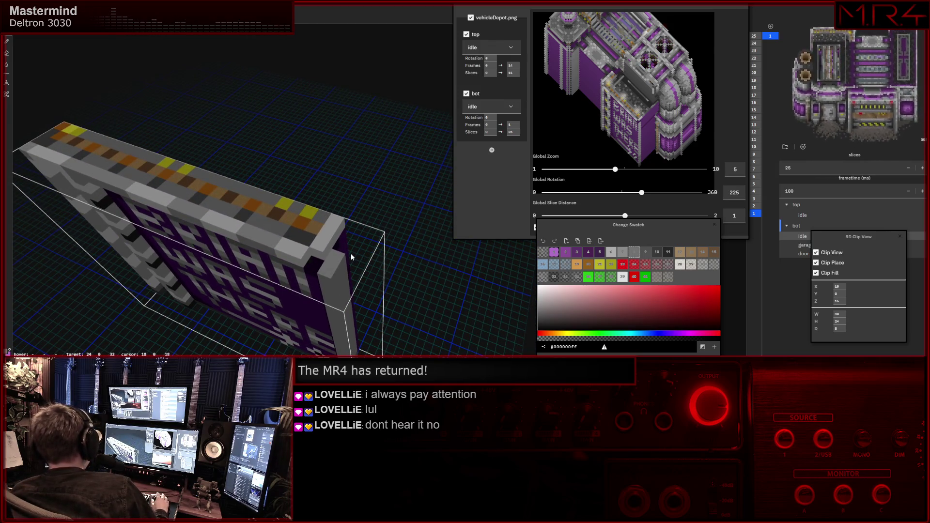
{"action": "left_click", "coordinate": [322, 247]}
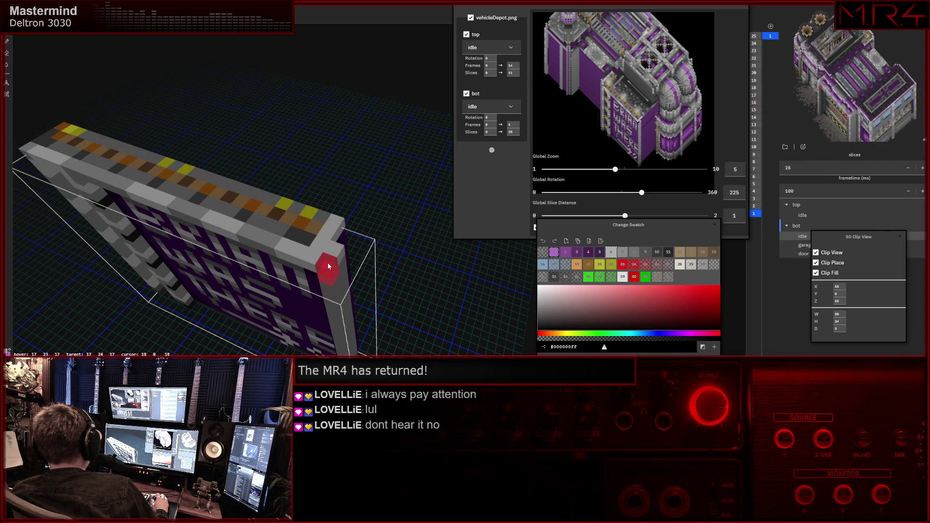
{"action": "left_click_drag", "start_coordinate": [328, 263], "coordinate": [337, 259]}
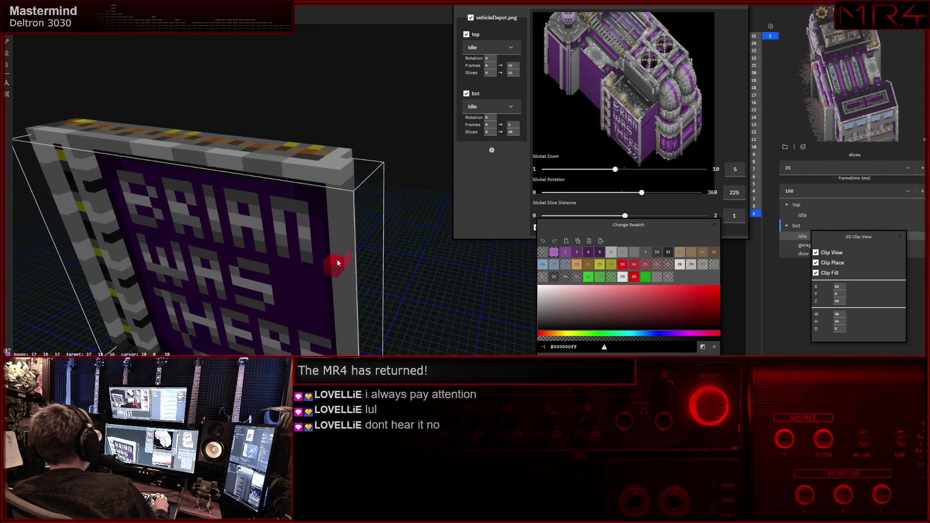
{"action": "scroll", "coordinate": [340, 259], "scroll_direction": "up", "scroll_amount": 2}
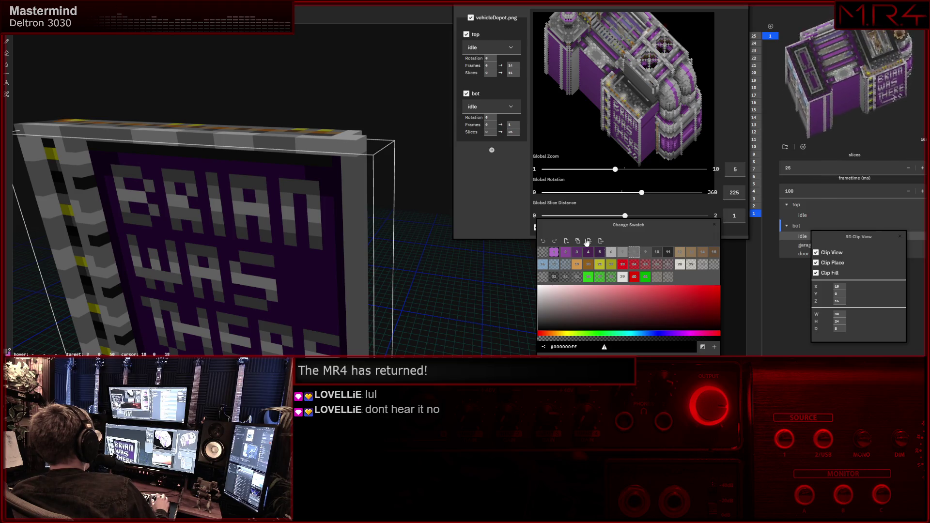
{"action": "mouse_move", "coordinate": [354, 202]}
{"action": "right_mouse_down"}
{"action": "mouse_move", "coordinate": [345, 188]}
{"action": "mouse_move", "coordinate": [337, 194]}
{"action": "right_mouse_up"}
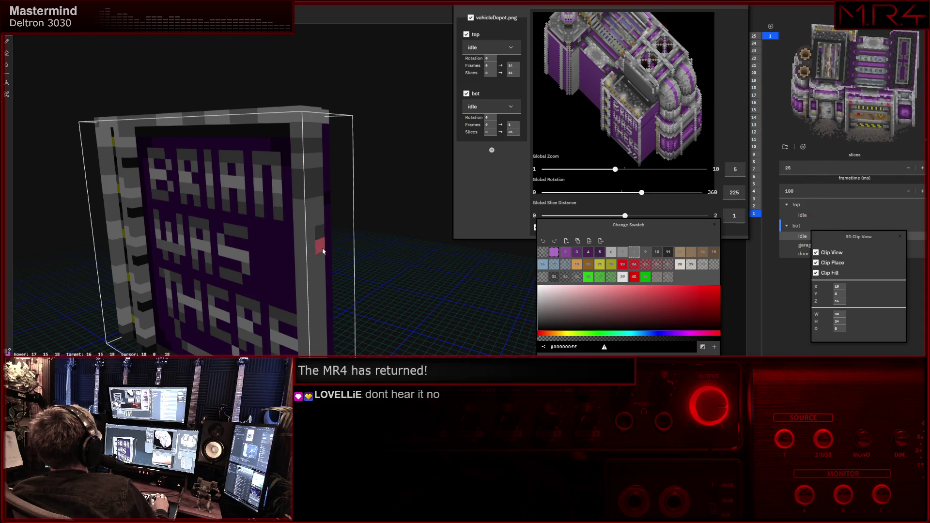
Fill the dark spot on the sign's edge with a grey voxel.
{"action": "middle_click_drag", "start_coordinate": [322, 248], "coordinate": [315, 225]}
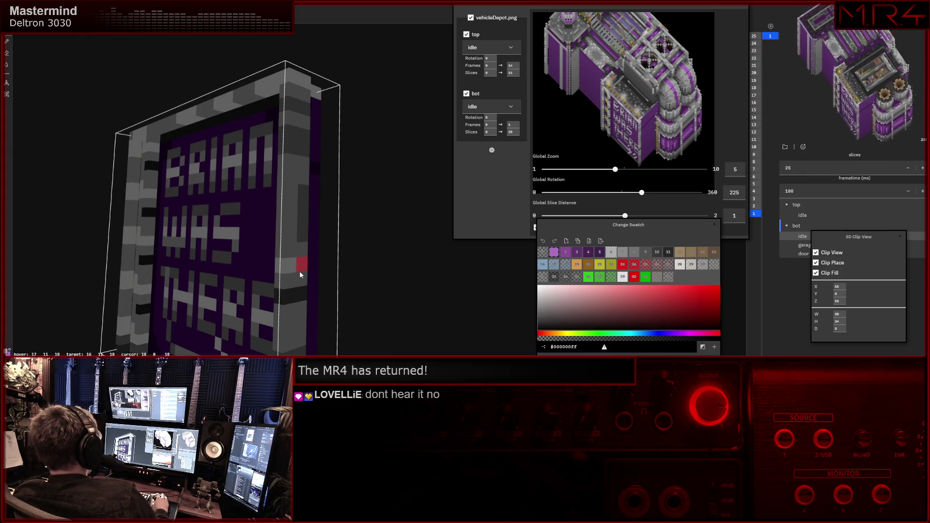
{"action": "left_click", "coordinate": [290, 252]}
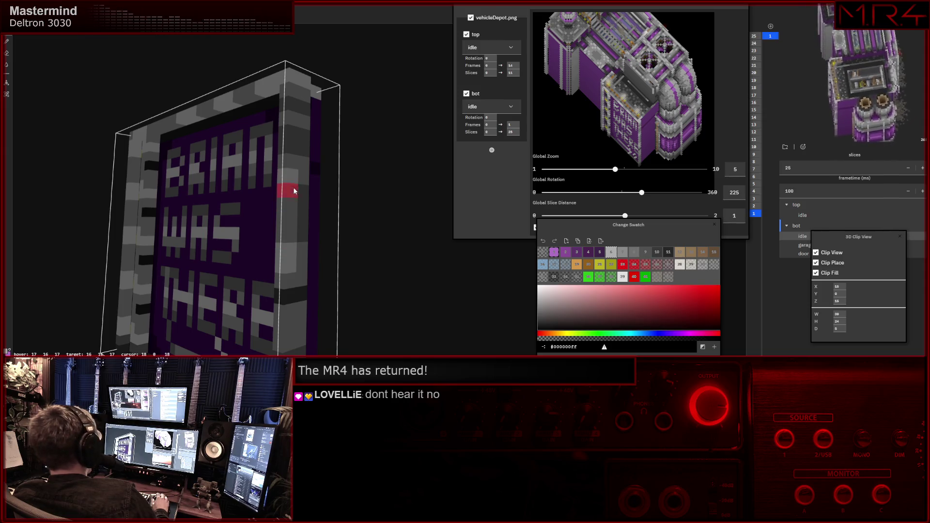
{"action": "mouse_move", "coordinate": [270, 227]}
{"action": "middle_mouse_down"}
{"action": "mouse_move", "coordinate": [249, 238]}
{"action": "mouse_move", "coordinate": [339, 204]}
{"action": "middle_mouse_up"}
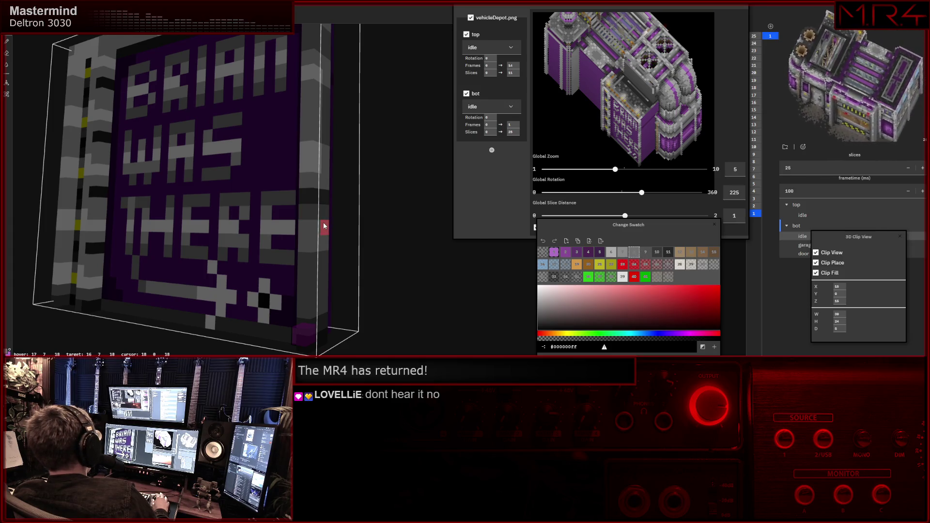
Start lowering the preview rotation from 225 and move in on the sign's base.
{"action": "left_click_drag", "start_coordinate": [713, 107], "coordinate": [660, 93]}
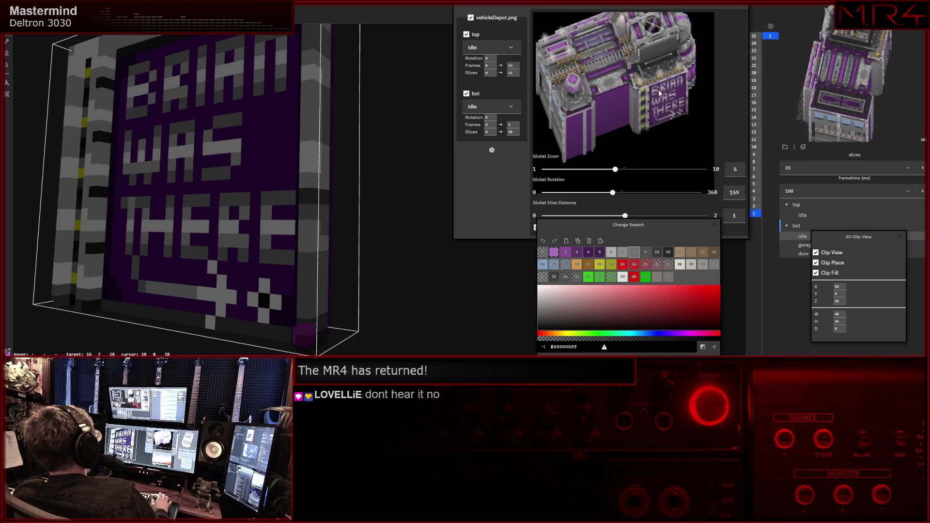
{"action": "scroll", "coordinate": [241, 197], "scroll_direction": "up", "scroll_amount": 3}
{"action": "middle_click_drag", "start_coordinate": [241, 197], "coordinate": [218, 175]}
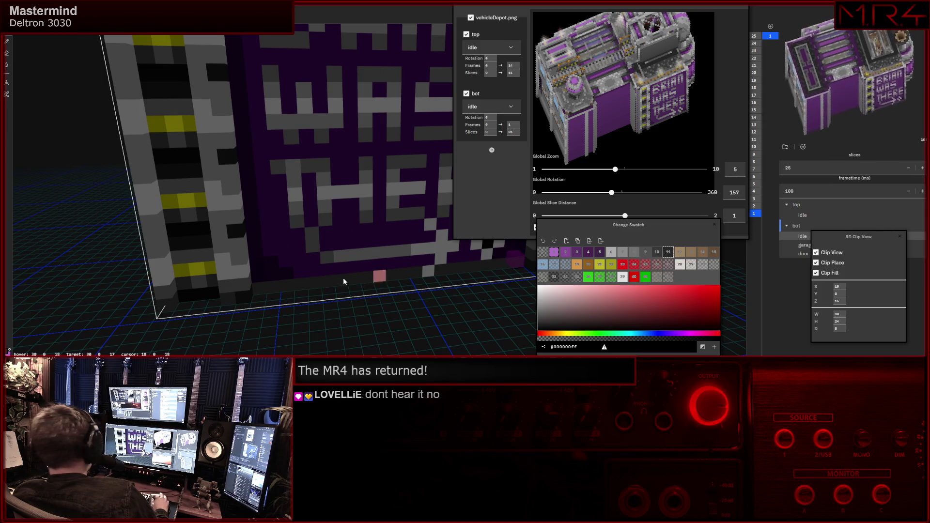
{"action": "middle_click_drag", "start_coordinate": [329, 287], "coordinate": [435, 295]}
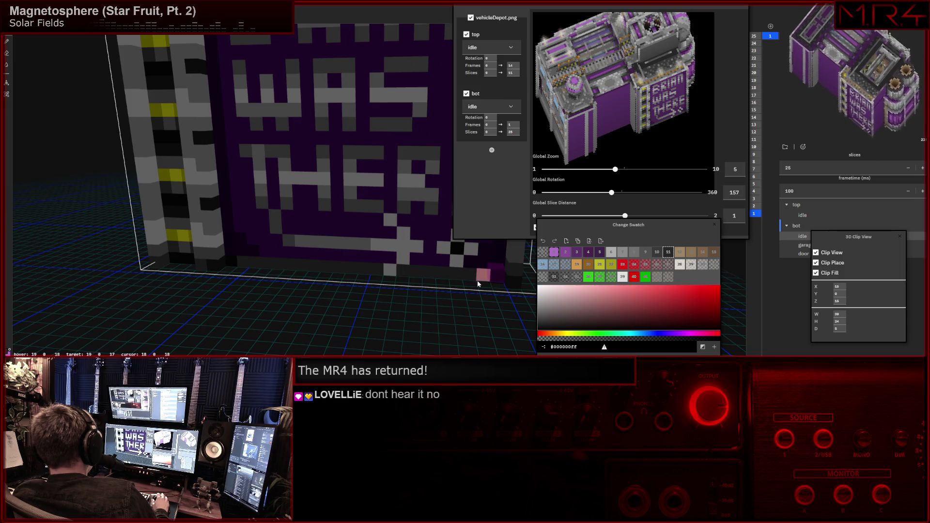
{"action": "middle_click_drag", "start_coordinate": [414, 277], "coordinate": [407, 281]}
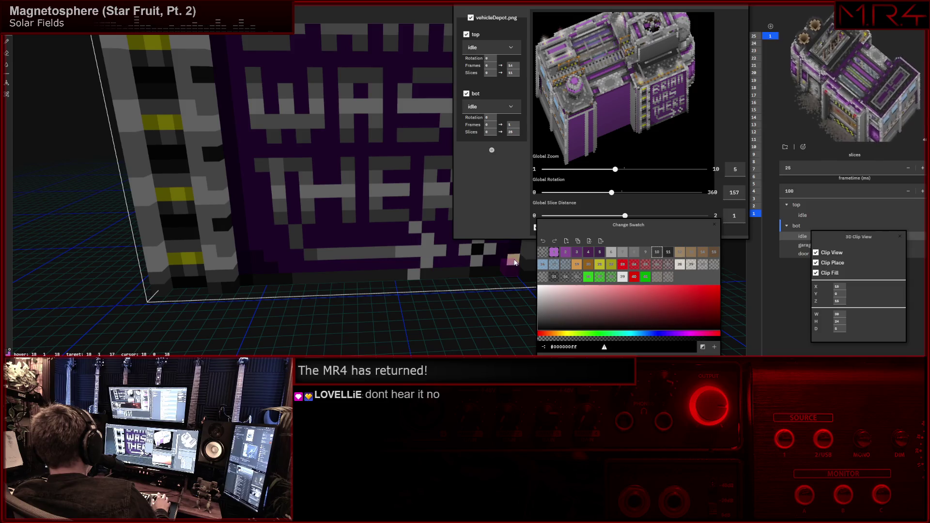
Fine-tune the preview to rotation 164 and bring the pillar's bottom corner into view.
{"action": "left_click_drag", "start_coordinate": [617, 120], "coordinate": [632, 125]}
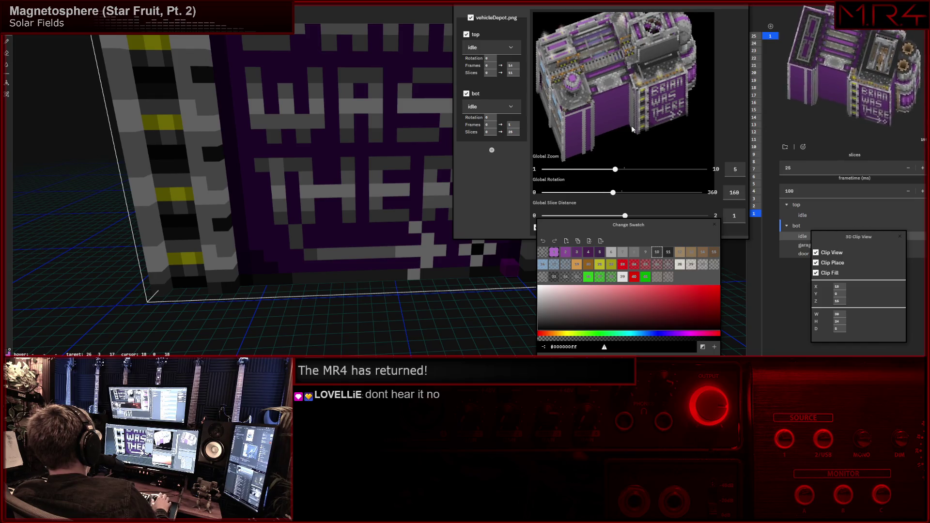
{"action": "left_click_drag", "start_coordinate": [633, 130], "coordinate": [633, 130]}
{"action": "mouse_move", "coordinate": [293, 140]}
{"action": "right_mouse_down"}
{"action": "mouse_move", "coordinate": [220, 229]}
{"action": "mouse_move", "coordinate": [217, 174]}
{"action": "mouse_move", "coordinate": [347, 246]}
{"action": "mouse_move", "coordinate": [374, 276]}
{"action": "right_mouse_up"}
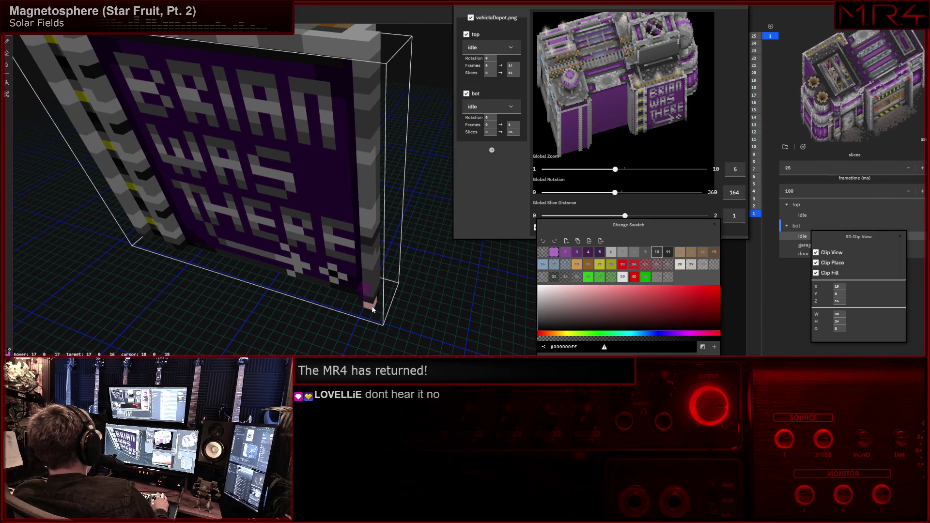
{"action": "mouse_move", "coordinate": [387, 302]}
{"action": "right_mouse_down"}
{"action": "mouse_move", "coordinate": [392, 296]}
{"action": "mouse_move", "coordinate": [340, 292]}
{"action": "mouse_move", "coordinate": [328, 279]}
{"action": "right_mouse_up"}
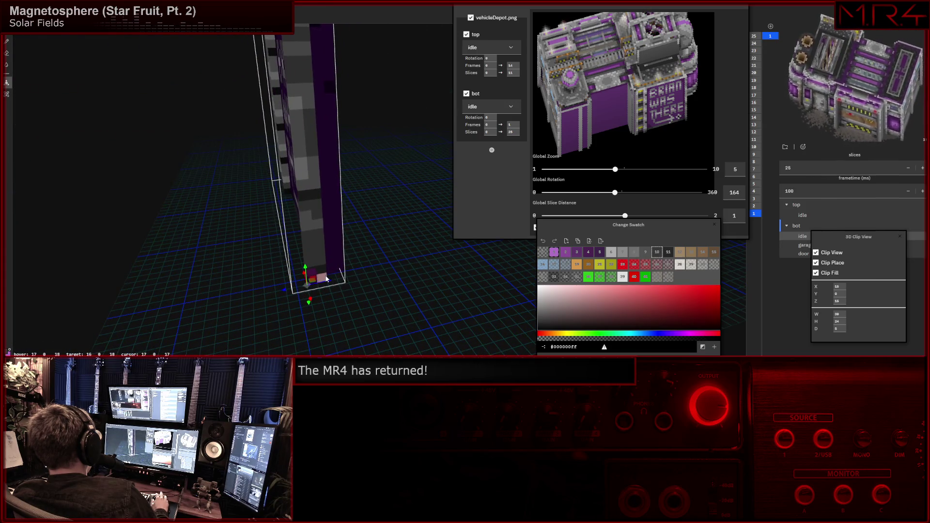
Anchor the clip region at the striped pillar's bottom corner and check it from several angles.
{"action": "left_click", "coordinate": [325, 280]}
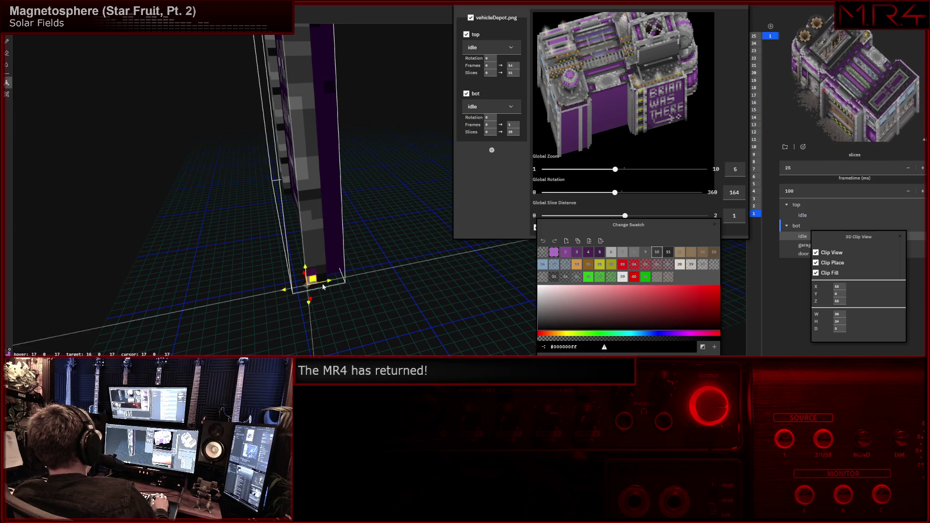
{"action": "right_click_drag", "start_coordinate": [320, 285], "coordinate": [345, 293]}
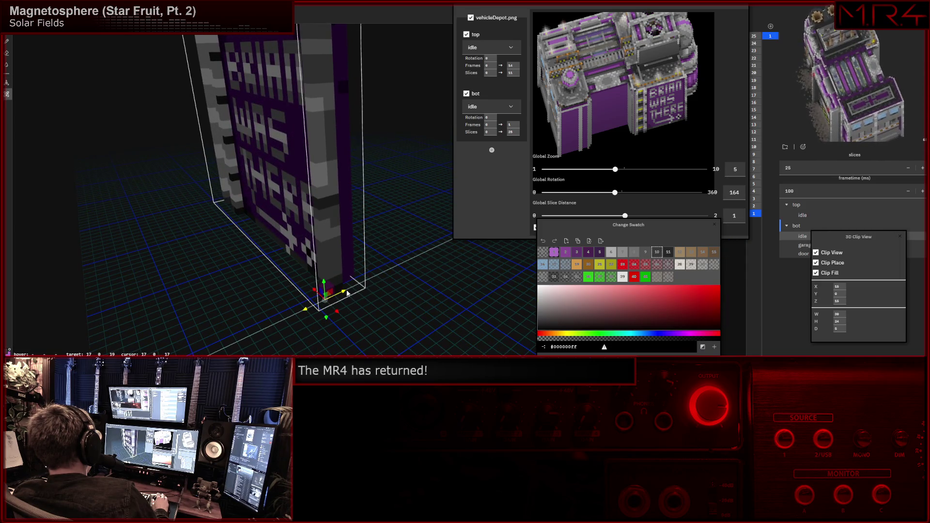
{"action": "mouse_move", "coordinate": [188, 292]}
{"action": "right_mouse_down"}
{"action": "mouse_move", "coordinate": [280, 281]}
{"action": "mouse_move", "coordinate": [295, 302]}
{"action": "right_mouse_up"}
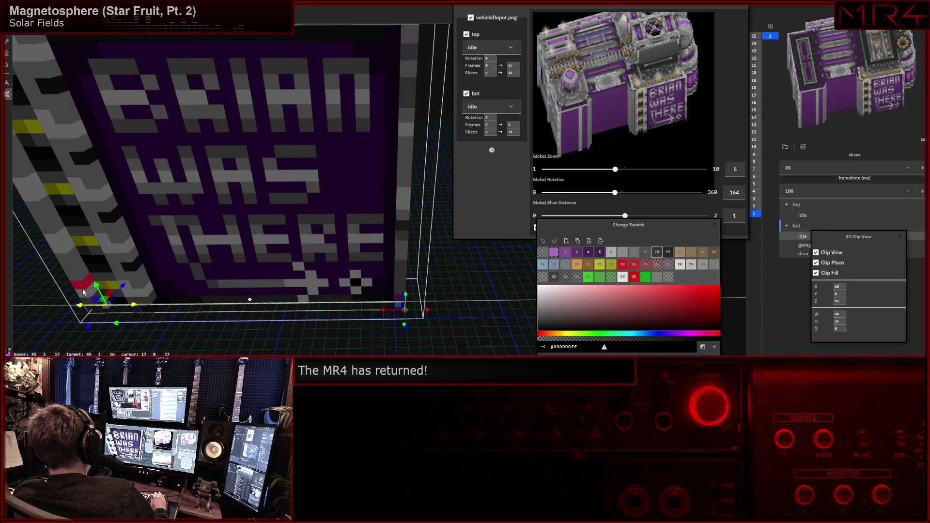
{"action": "right_click_drag", "start_coordinate": [83, 291], "coordinate": [100, 272]}
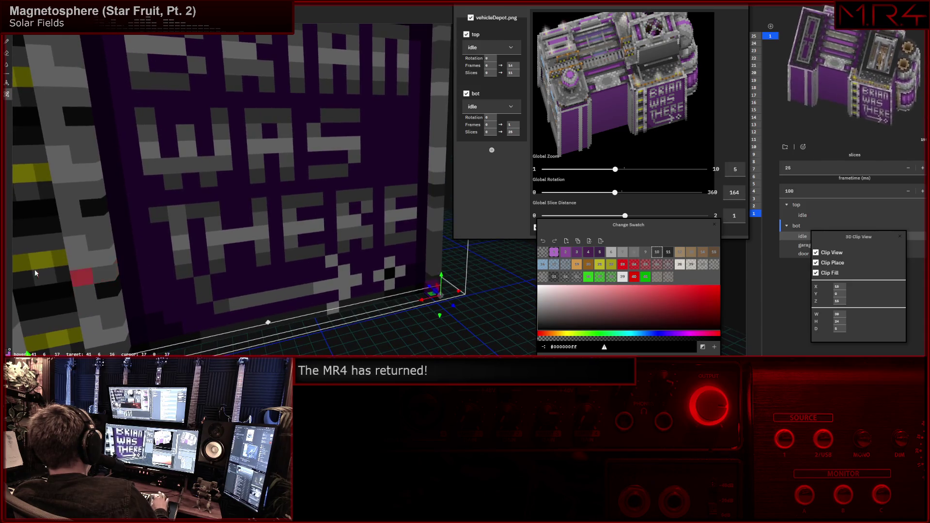
{"action": "right_click_drag", "start_coordinate": [41, 270], "coordinate": [161, 222]}
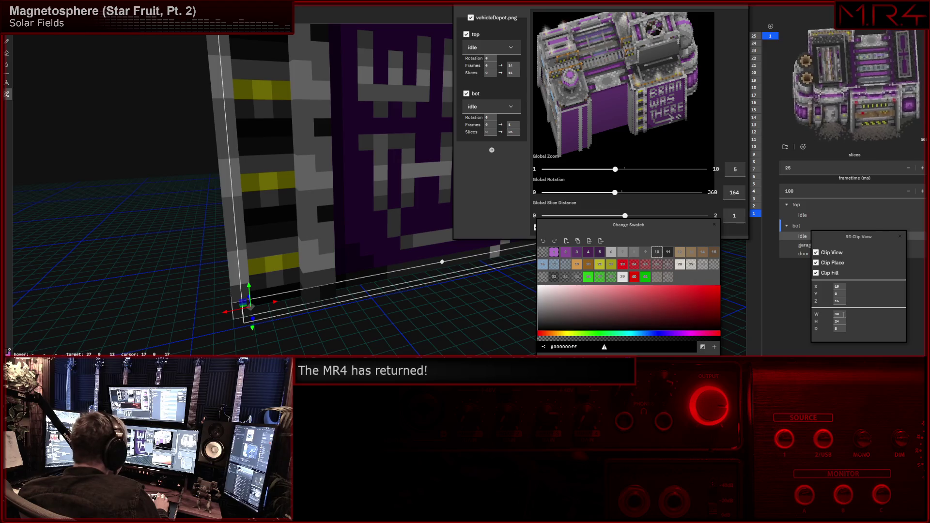
{"action": "left_click", "coordinate": [837, 314]}
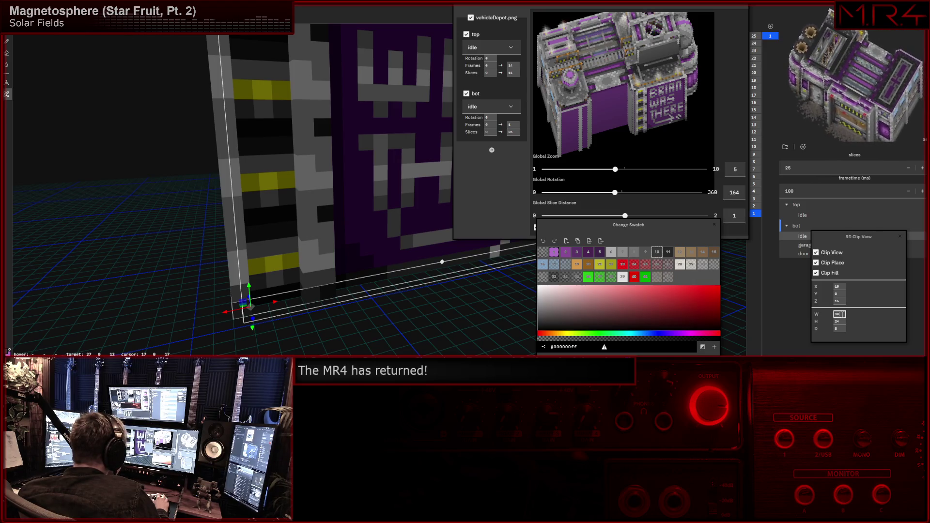
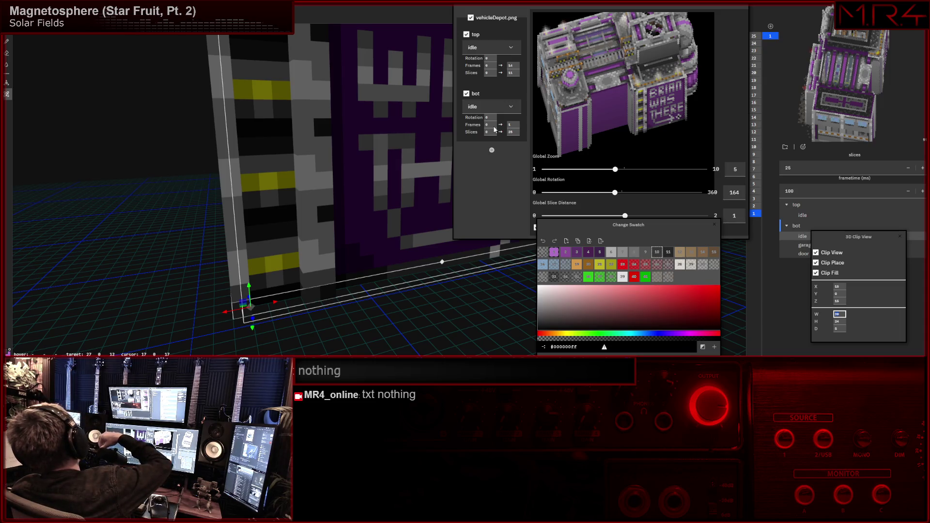
{"action": "scroll", "coordinate": [495, 129], "scroll_direction": "up", "scroll_amount": 1}
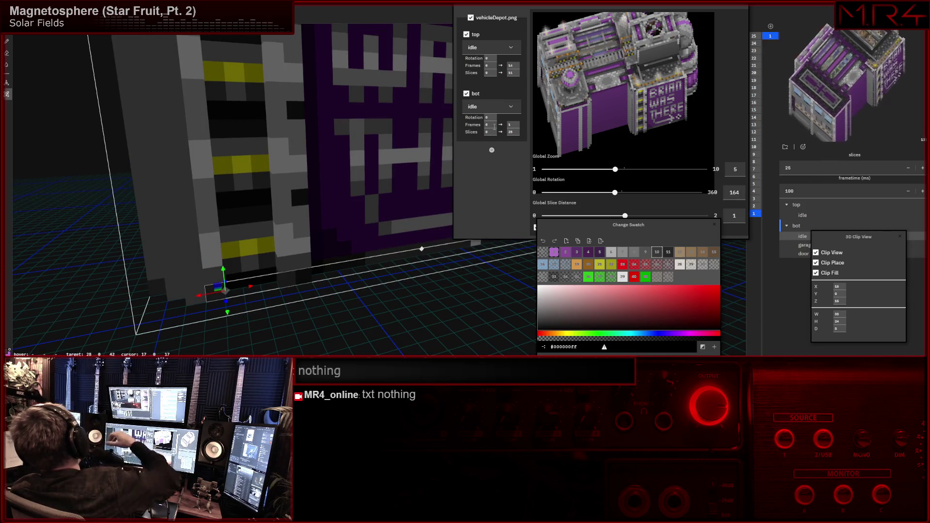
{"action": "scroll", "coordinate": [288, 119], "scroll_direction": "up", "scroll_amount": 1}
Add grey voxels to the side of the yellow-striped column beside the sign panel.
{"action": "mouse_move", "coordinate": [289, 119]}
{"action": "middle_mouse_down"}
{"action": "mouse_move", "coordinate": [168, 62]}
{"action": "mouse_move", "coordinate": [183, 154]}
{"action": "mouse_move", "coordinate": [211, 129]}
{"action": "mouse_move", "coordinate": [277, 177]}
{"action": "mouse_move", "coordinate": [295, 164]}
{"action": "middle_mouse_up"}
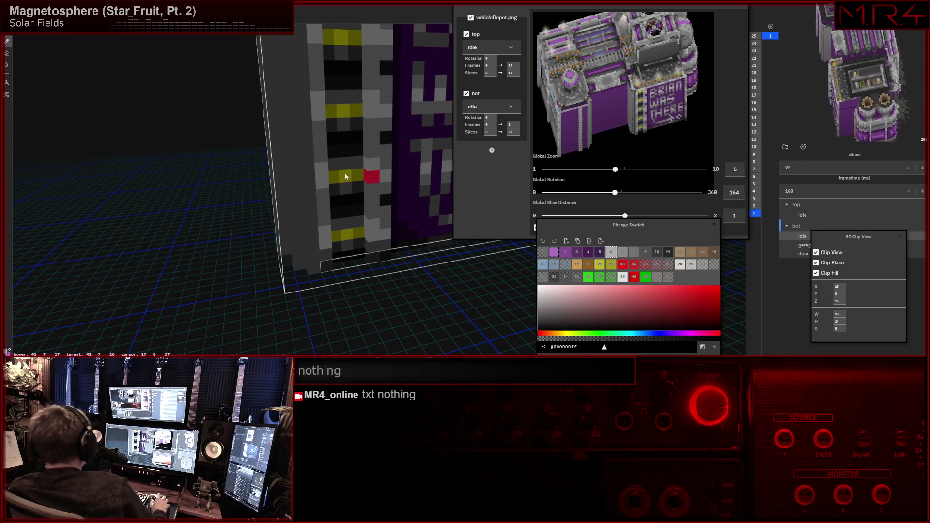
{"action": "left_click", "coordinate": [309, 184]}
{"action": "middle_click_drag", "start_coordinate": [327, 207], "coordinate": [326, 187]}
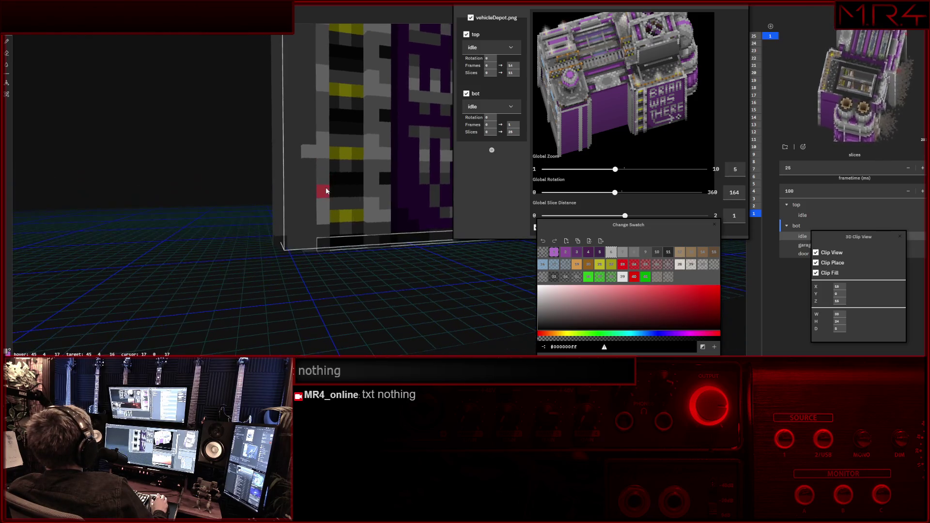
{"action": "left_click", "coordinate": [309, 220]}
{"action": "middle_click_drag", "start_coordinate": [310, 220], "coordinate": [311, 139]}
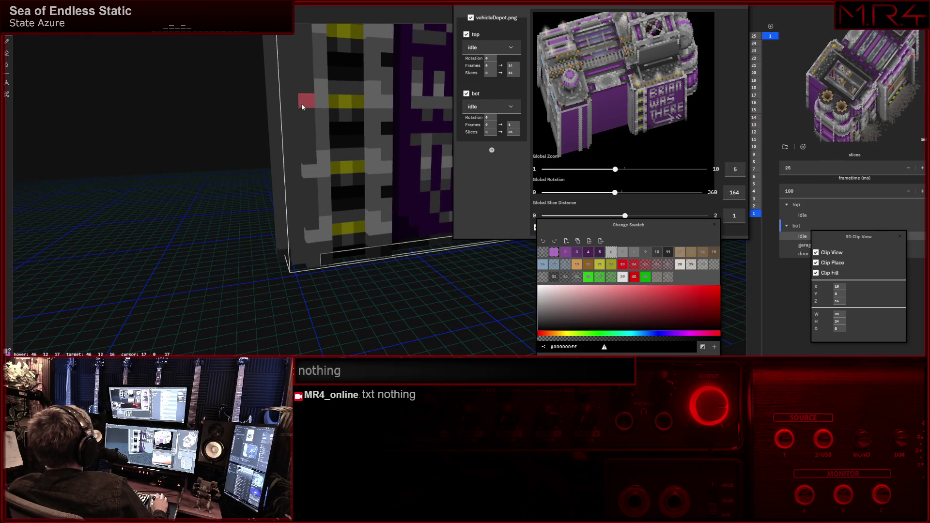
Orbit in close on the striped pillar to inspect its bottom corner.
{"action": "mouse_move", "coordinate": [349, 71]}
{"action": "middle_mouse_down"}
{"action": "mouse_move", "coordinate": [345, 113]}
{"action": "mouse_move", "coordinate": [310, 190]}
{"action": "mouse_move", "coordinate": [281, 126]}
{"action": "middle_mouse_up"}
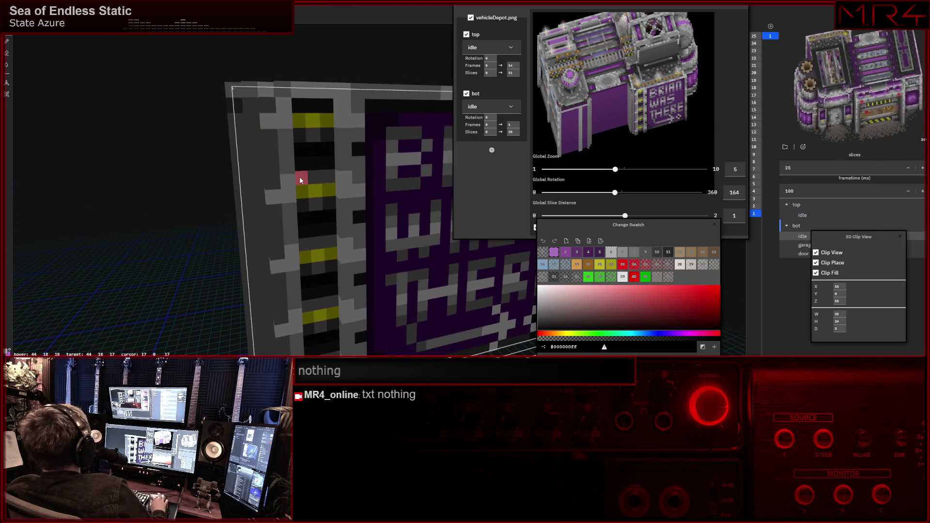
{"action": "middle_click_drag", "start_coordinate": [299, 177], "coordinate": [282, 163]}
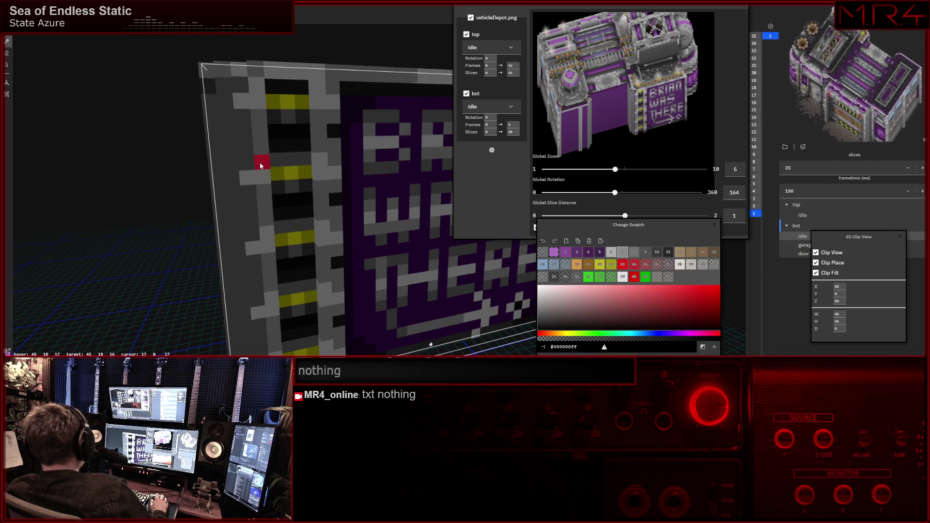
{"action": "middle_click_drag", "start_coordinate": [252, 151], "coordinate": [296, 156]}
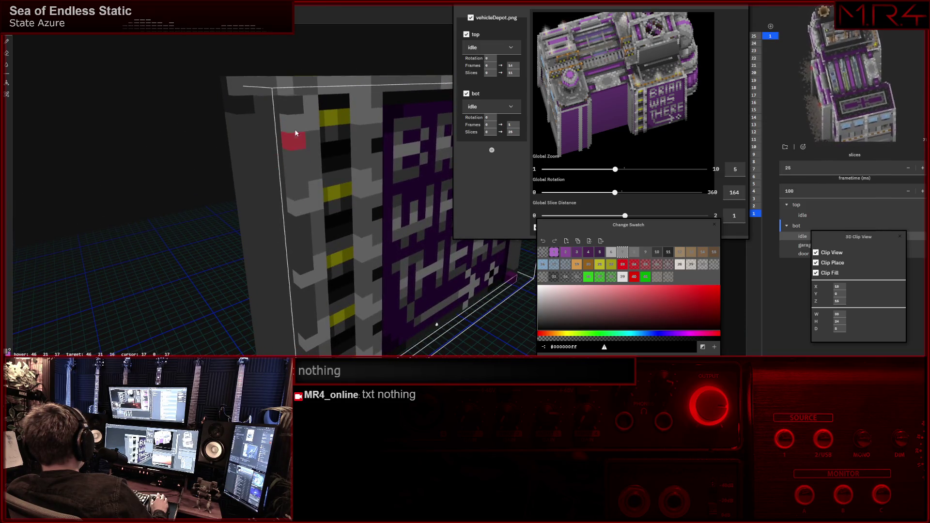
{"action": "middle_click_drag", "start_coordinate": [269, 219], "coordinate": [290, 155]}
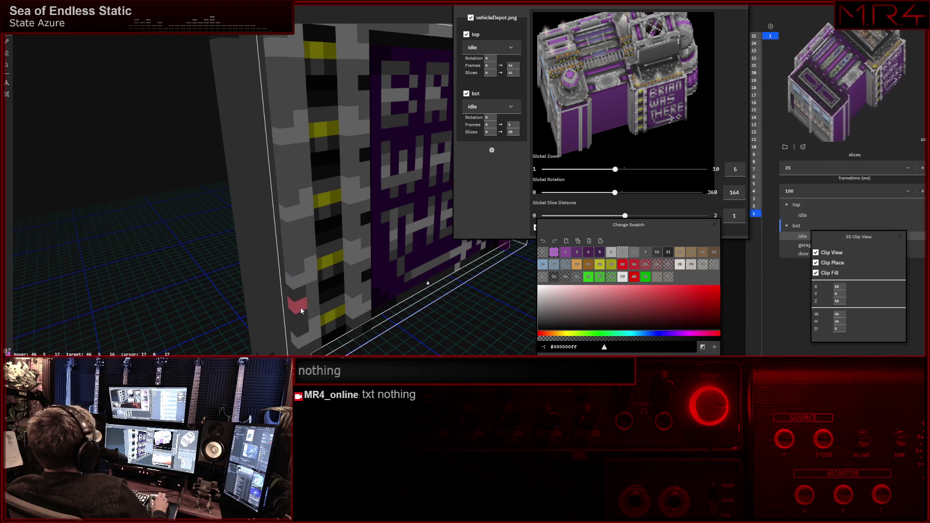
{"action": "mouse_move", "coordinate": [301, 308]}
{"action": "middle_mouse_down"}
{"action": "mouse_move", "coordinate": [289, 253]}
{"action": "mouse_move", "coordinate": [248, 257]}
{"action": "mouse_move", "coordinate": [321, 287]}
{"action": "middle_mouse_up"}
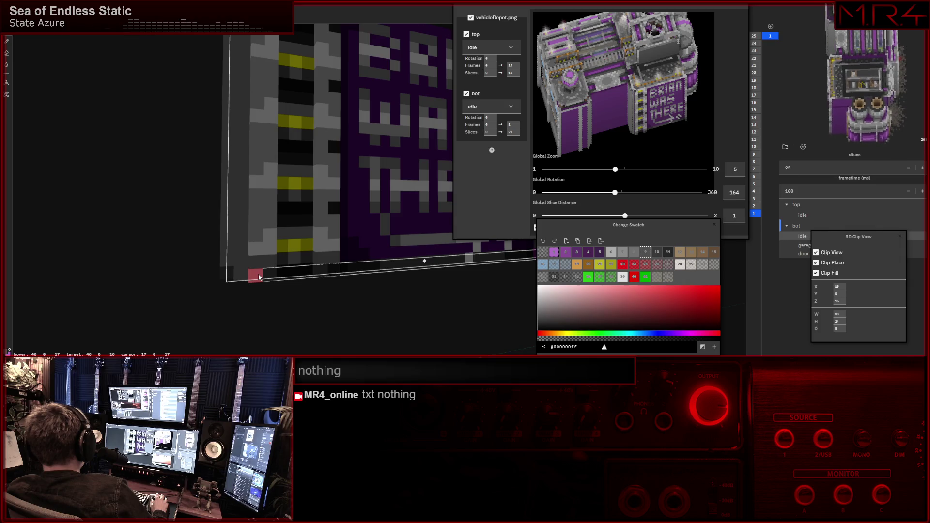
{"action": "scroll", "coordinate": [278, 267], "scroll_direction": "down", "scroll_amount": 3}
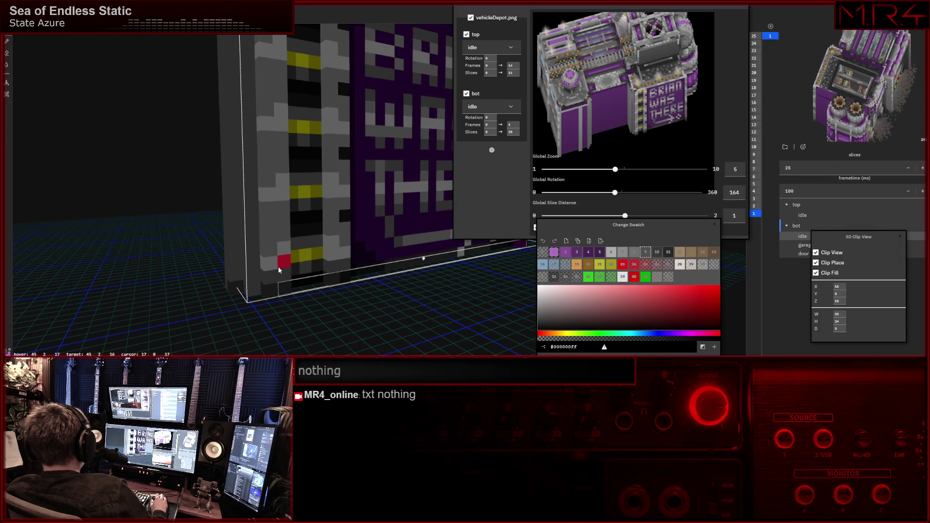
{"action": "scroll", "coordinate": [279, 267], "scroll_direction": "up", "scroll_amount": 2}
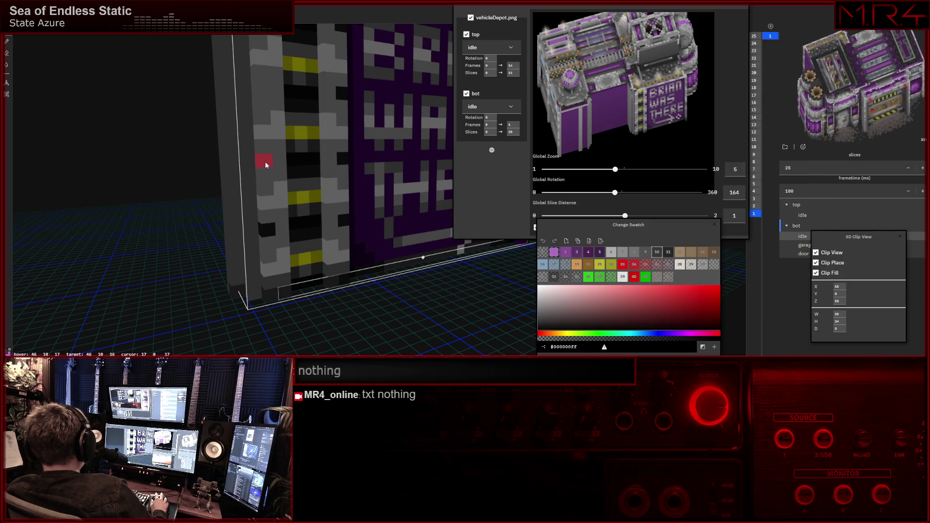
{"action": "mouse_move", "coordinate": [262, 141]}
{"action": "right_mouse_down"}
{"action": "mouse_move", "coordinate": [289, 96]}
{"action": "mouse_move", "coordinate": [233, 87]}
{"action": "mouse_move", "coordinate": [290, 76]}
{"action": "mouse_move", "coordinate": [291, 88]}
{"action": "right_mouse_up"}
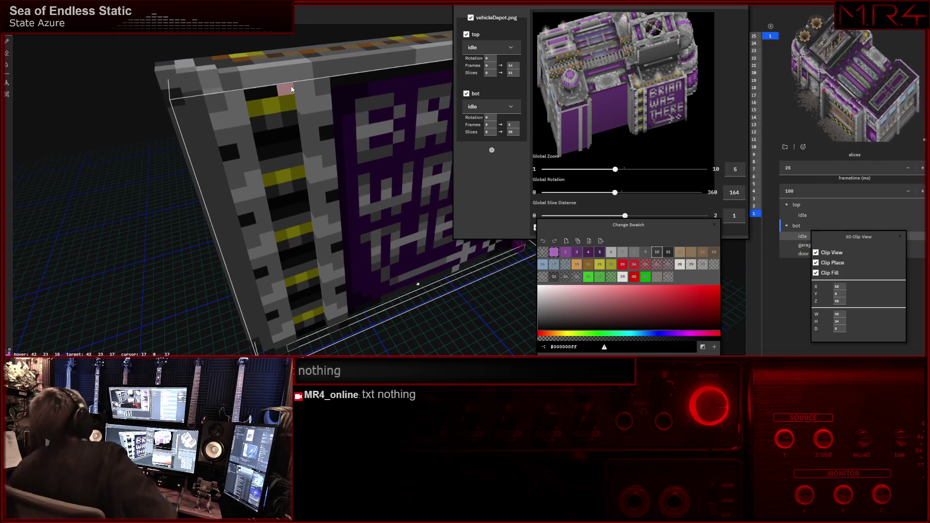
{"action": "mouse_move", "coordinate": [291, 88]}
{"action": "right_mouse_down"}
{"action": "mouse_move", "coordinate": [307, 164]}
{"action": "mouse_move", "coordinate": [295, 163]}
{"action": "right_mouse_up"}
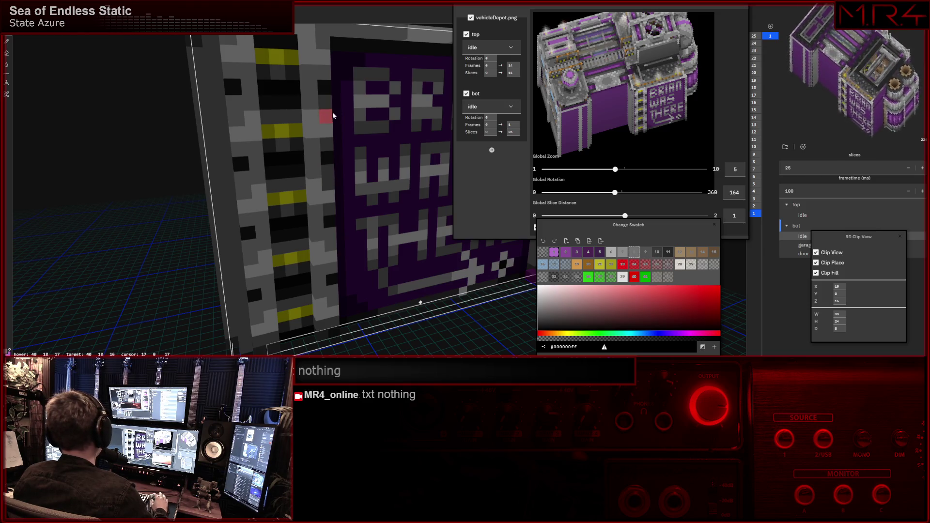
{"action": "middle_click_drag", "start_coordinate": [325, 104], "coordinate": [328, 150]}
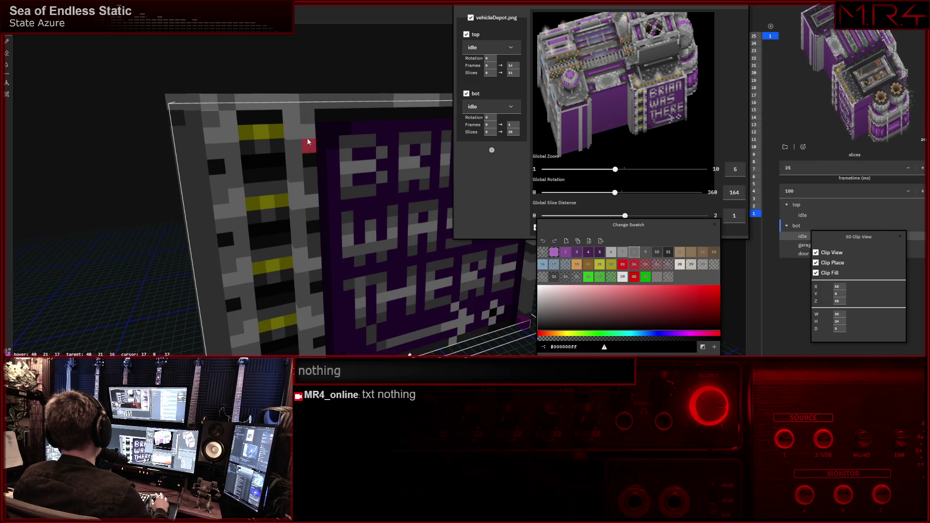
{"action": "middle_click_drag", "start_coordinate": [304, 237], "coordinate": [296, 153]}
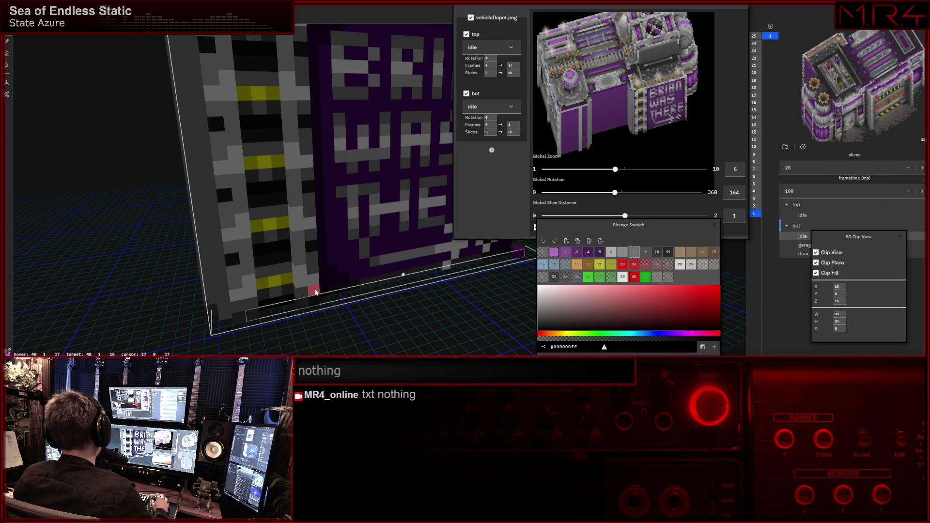
{"action": "middle_click_drag", "start_coordinate": [264, 239], "coordinate": [290, 239]}
{"action": "left_click_drag", "start_coordinate": [640, 134], "coordinate": [677, 135]}
{"action": "mouse_move", "coordinate": [312, 180]}
{"action": "middle_mouse_down"}
{"action": "mouse_move", "coordinate": [327, 165]}
{"action": "mouse_move", "coordinate": [329, 181]}
{"action": "middle_mouse_up"}
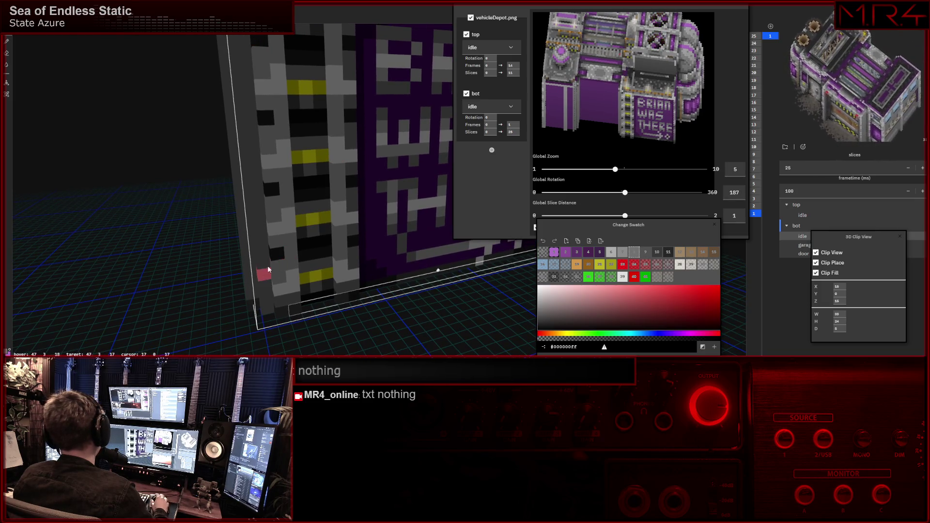
{"action": "middle_click_drag", "start_coordinate": [262, 256], "coordinate": [257, 250]}
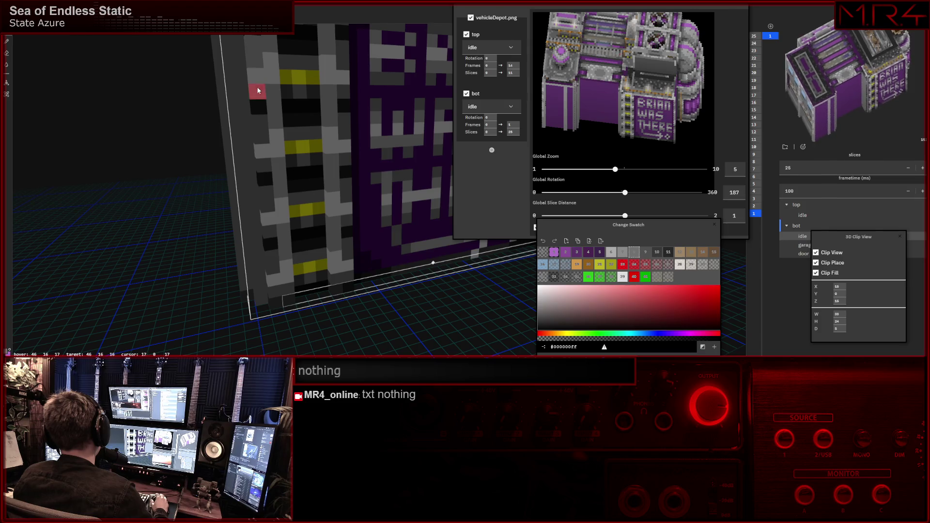
{"action": "scroll", "coordinate": [282, 118], "scroll_direction": "up", "scroll_amount": 2}
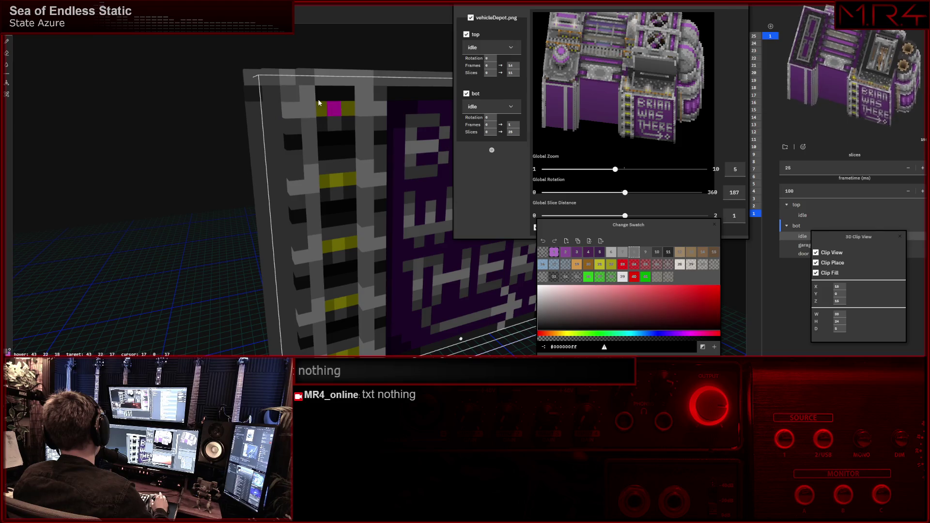
{"action": "mouse_move", "coordinate": [290, 92]}
{"action": "right_mouse_down"}
{"action": "mouse_move", "coordinate": [345, 153]}
{"action": "mouse_move", "coordinate": [345, 138]}
{"action": "right_mouse_up"}
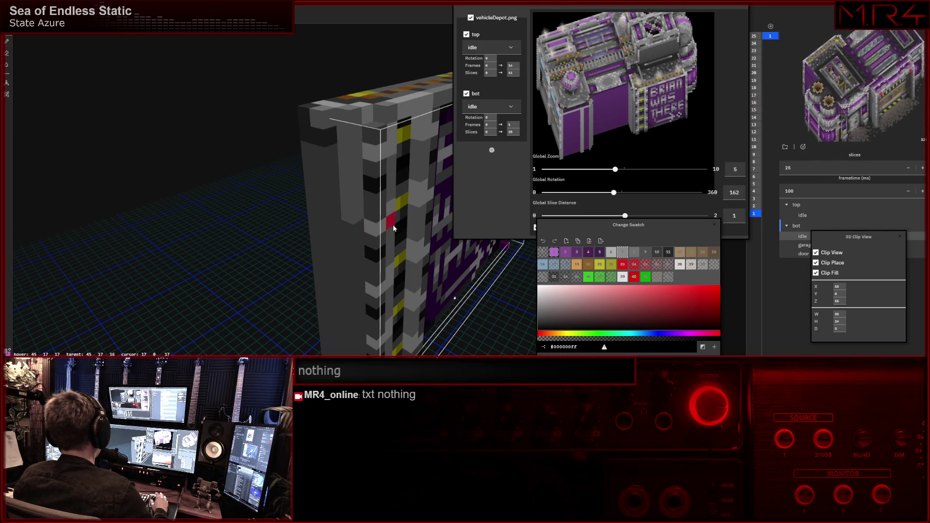
Set the preview Global Rotation to 147 and view the pillar's other side.
{"action": "left_click_drag", "start_coordinate": [648, 93], "coordinate": [621, 93]}
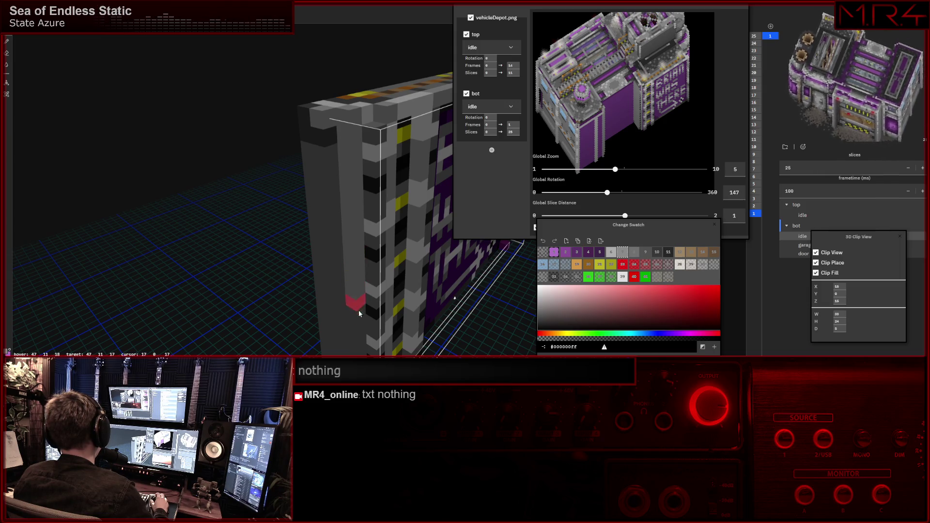
{"action": "scroll", "coordinate": [357, 291], "scroll_direction": "up", "scroll_amount": 2}
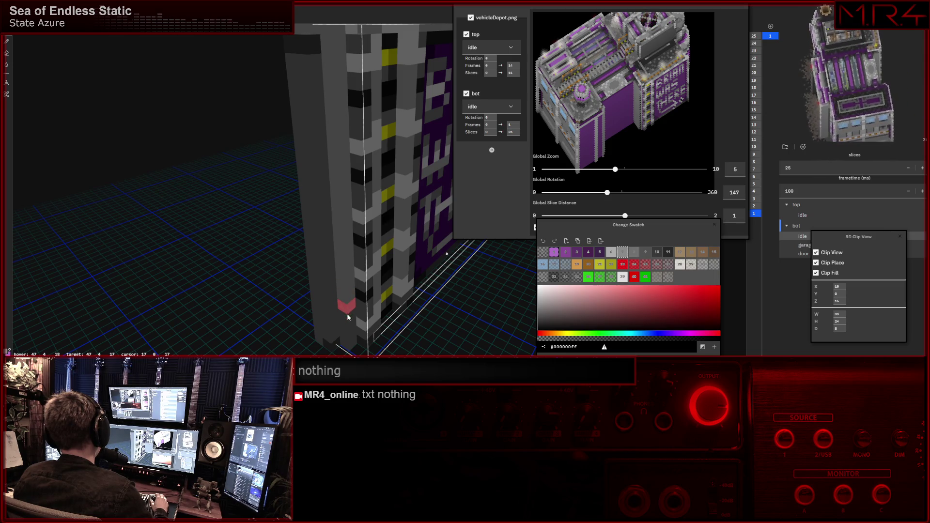
{"action": "mouse_move", "coordinate": [310, 285]}
{"action": "middle_mouse_down"}
{"action": "mouse_move", "coordinate": [370, 284]}
{"action": "mouse_move", "coordinate": [308, 289]}
{"action": "mouse_move", "coordinate": [364, 290]}
{"action": "middle_mouse_up"}
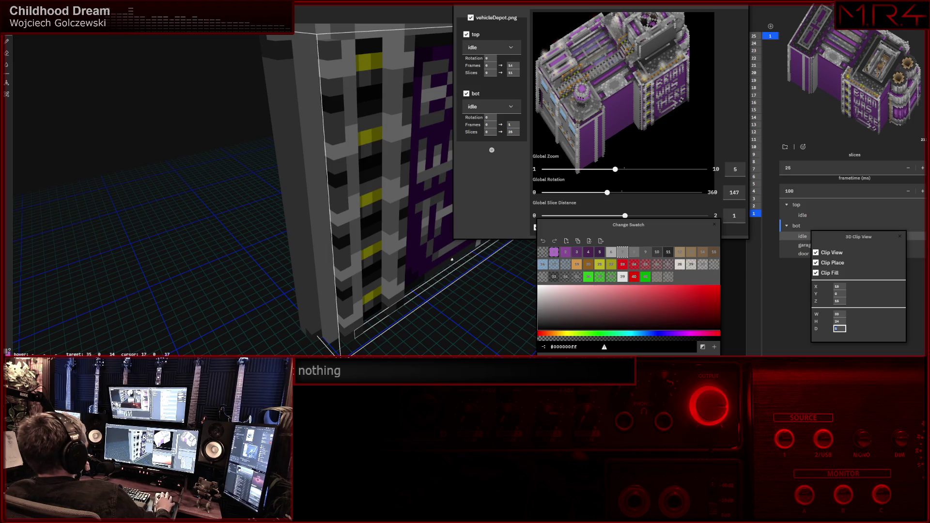
Close vehicleDepot.png with Ctrl+W, bringing up the unsaved-changes prompt.
{"action": "key", "text": "ctrl+w"}
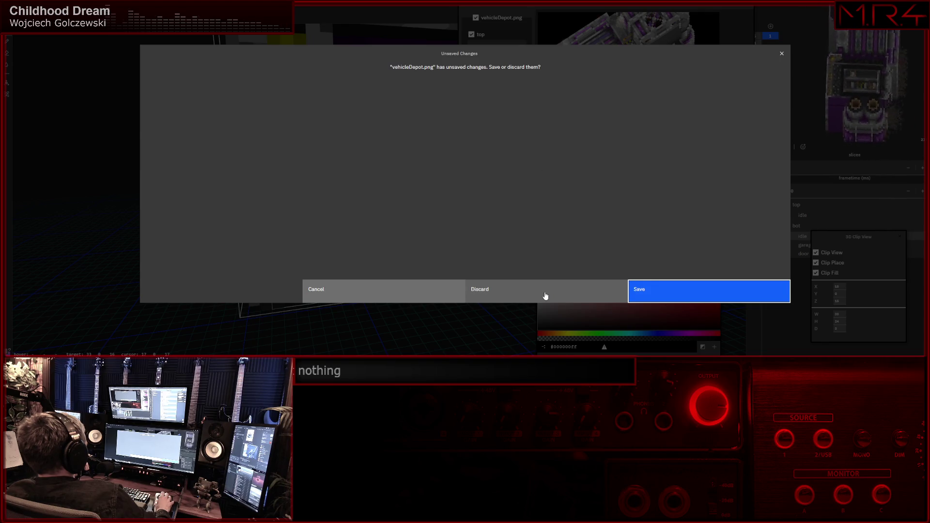
Cancel the unsaved-changes prompt to keep the depot open, then reach the File menu.
{"action": "left_click", "coordinate": [407, 294]}
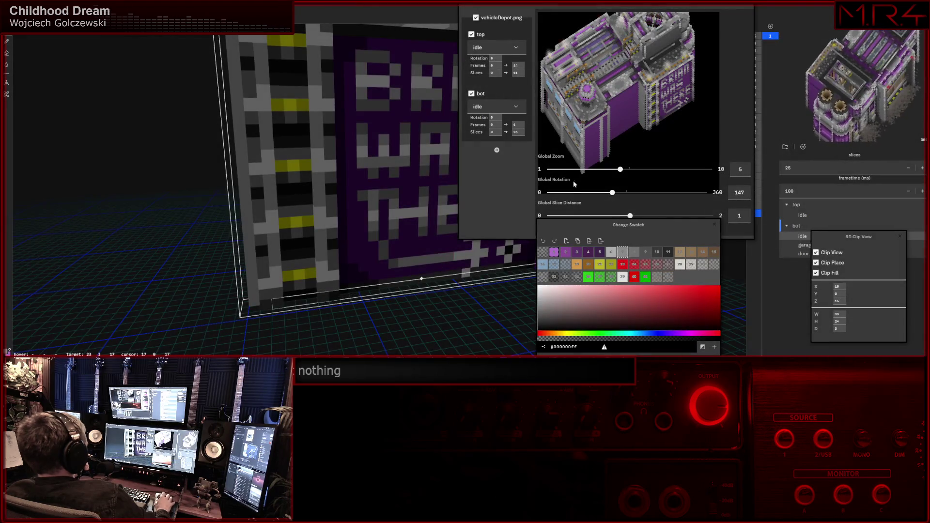
{"action": "scroll", "coordinate": [332, 176], "scroll_direction": "down", "scroll_amount": 3}
{"action": "scroll", "coordinate": [294, 203], "scroll_direction": "down", "scroll_amount": 3}
{"action": "scroll", "coordinate": [291, 206], "scroll_direction": "down", "scroll_amount": 3}
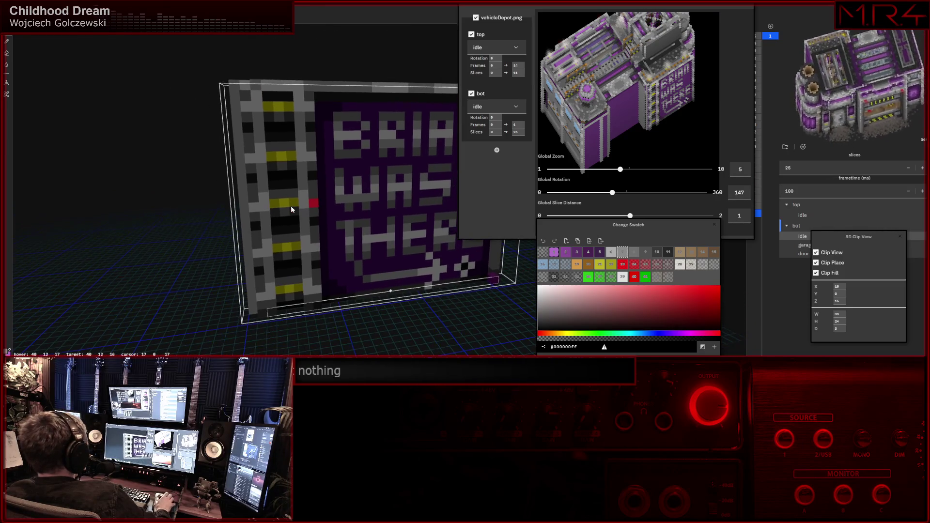
{"action": "middle_click_drag", "start_coordinate": [291, 206], "coordinate": [378, 218]}
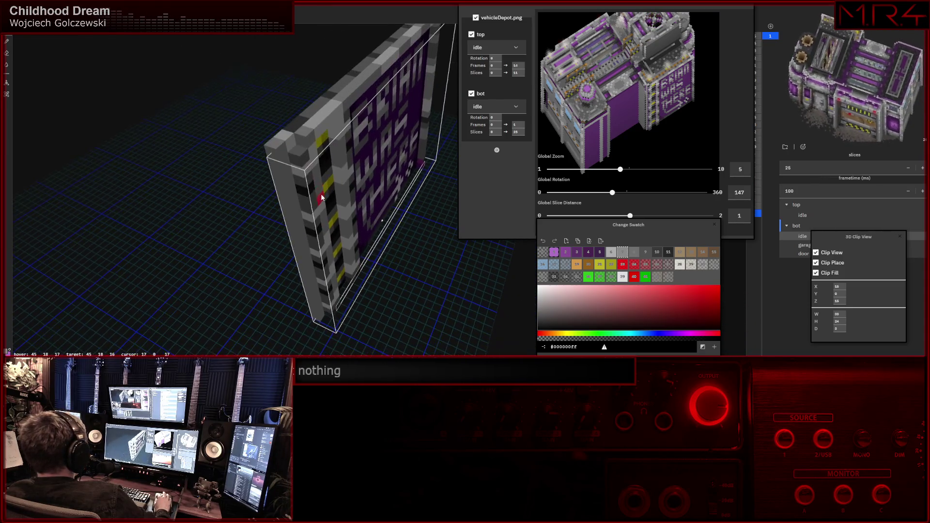
{"action": "left_click", "coordinate": [11, 39]}
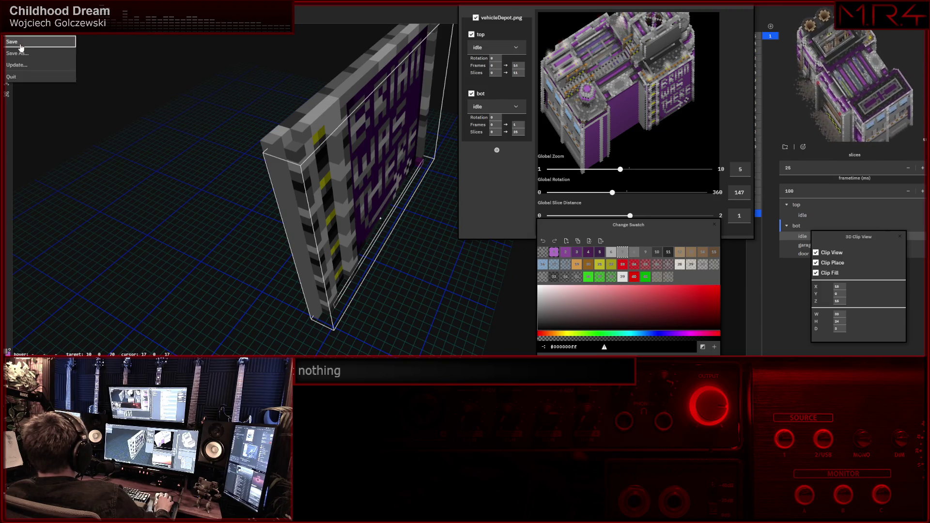
Save the vehicle depot file and orbit in close to the sign panel's back face.
{"action": "left_click", "coordinate": [333, 104]}
{"action": "mouse_move", "coordinate": [333, 104]}
{"action": "middle_mouse_down"}
{"action": "mouse_move", "coordinate": [259, 194]}
{"action": "mouse_move", "coordinate": [288, 164]}
{"action": "mouse_move", "coordinate": [311, 167]}
{"action": "mouse_move", "coordinate": [283, 166]}
{"action": "mouse_move", "coordinate": [344, 177]}
{"action": "mouse_move", "coordinate": [291, 149]}
{"action": "mouse_move", "coordinate": [207, 146]}
{"action": "middle_mouse_up"}
{"action": "scroll", "coordinate": [276, 145], "scroll_direction": "up", "scroll_amount": 4}
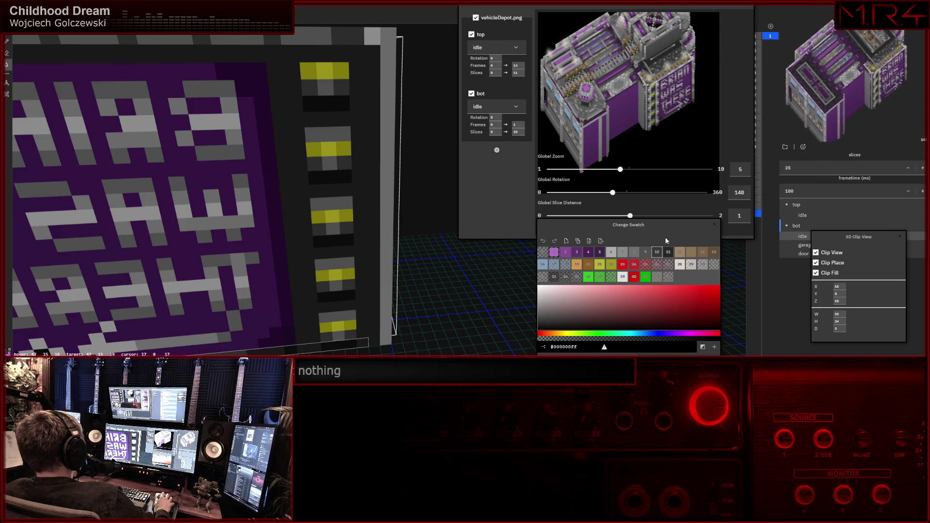
Select gray swatch 9 and turn the depot preview to about rotation 220.
{"action": "left_click", "coordinate": [640, 255]}
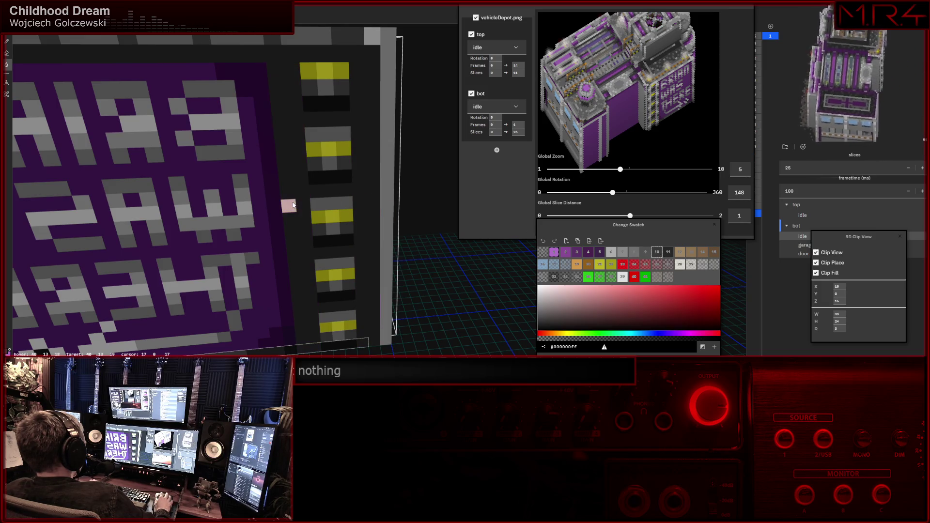
{"action": "scroll", "coordinate": [323, 201], "scroll_direction": "down", "scroll_amount": 3}
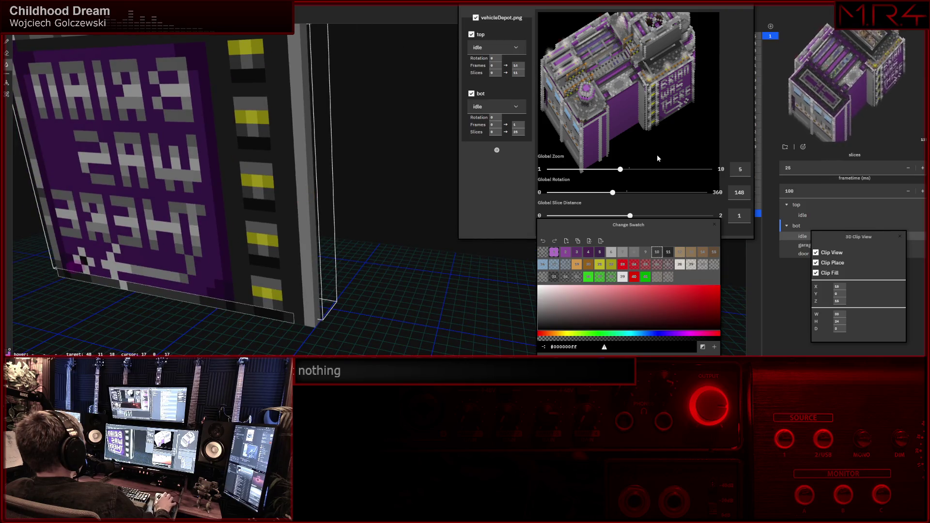
{"action": "left_click_drag", "start_coordinate": [614, 192], "coordinate": [645, 194]}
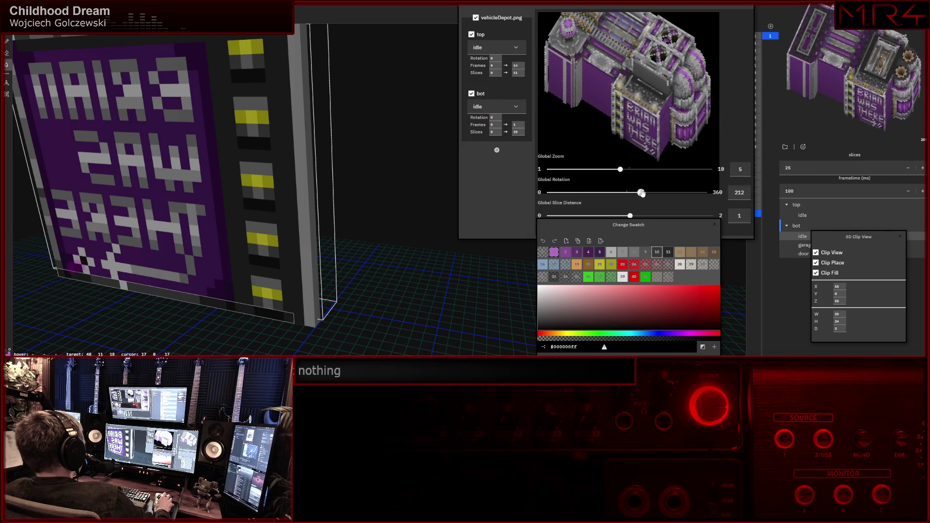
{"action": "mouse_move", "coordinate": [326, 179]}
{"action": "left_mouse_down"}
{"action": "mouse_move", "coordinate": [318, 137]}
{"action": "mouse_move", "coordinate": [242, 184]}
{"action": "mouse_move", "coordinate": [175, 204]}
{"action": "mouse_move", "coordinate": [115, 199]}
{"action": "left_mouse_up"}
{"action": "scroll", "coordinate": [241, 185], "scroll_direction": "down", "scroll_amount": 4}
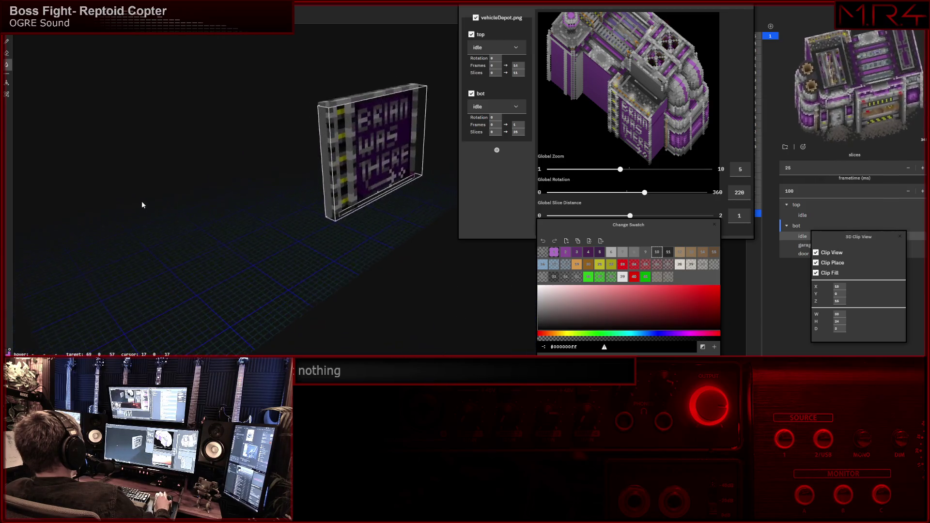
Turn the depot preview back to rotation 131, viewing the sign edge-on, and select the clip depth field.
{"action": "mouse_move", "coordinate": [326, 161]}
{"action": "left_mouse_down"}
{"action": "mouse_move", "coordinate": [329, 207]}
{"action": "mouse_move", "coordinate": [401, 217]}
{"action": "mouse_move", "coordinate": [443, 201]}
{"action": "mouse_move", "coordinate": [378, 219]}
{"action": "mouse_move", "coordinate": [371, 237]}
{"action": "mouse_move", "coordinate": [402, 202]}
{"action": "mouse_move", "coordinate": [341, 226]}
{"action": "mouse_move", "coordinate": [358, 230]}
{"action": "left_mouse_up"}
{"action": "scroll", "coordinate": [372, 233], "scroll_direction": "up", "scroll_amount": 3}
{"action": "left_click_drag", "start_coordinate": [645, 193], "coordinate": [606, 194]}
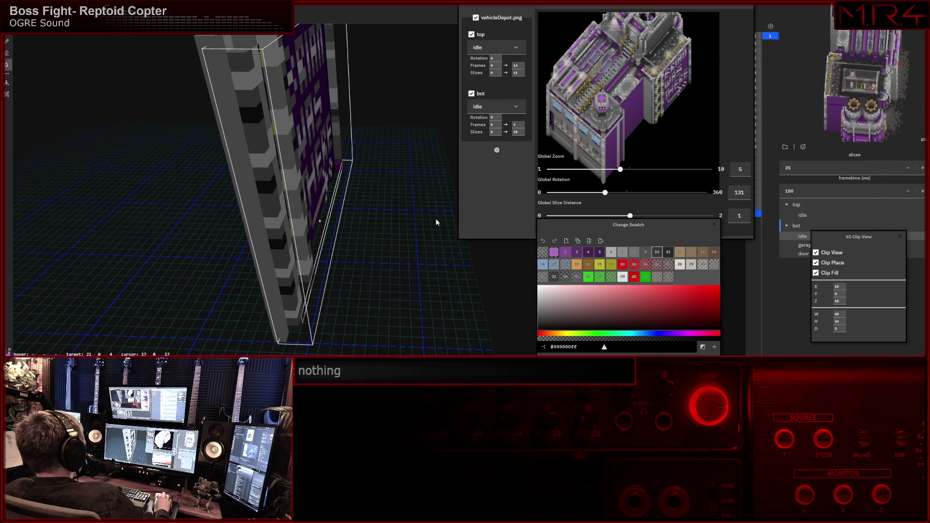
{"action": "mouse_move", "coordinate": [302, 233]}
{"action": "left_mouse_down"}
{"action": "mouse_move", "coordinate": [368, 224]}
{"action": "mouse_move", "coordinate": [373, 233]}
{"action": "mouse_move", "coordinate": [315, 207]}
{"action": "mouse_move", "coordinate": [296, 186]}
{"action": "mouse_move", "coordinate": [318, 190]}
{"action": "left_mouse_up"}
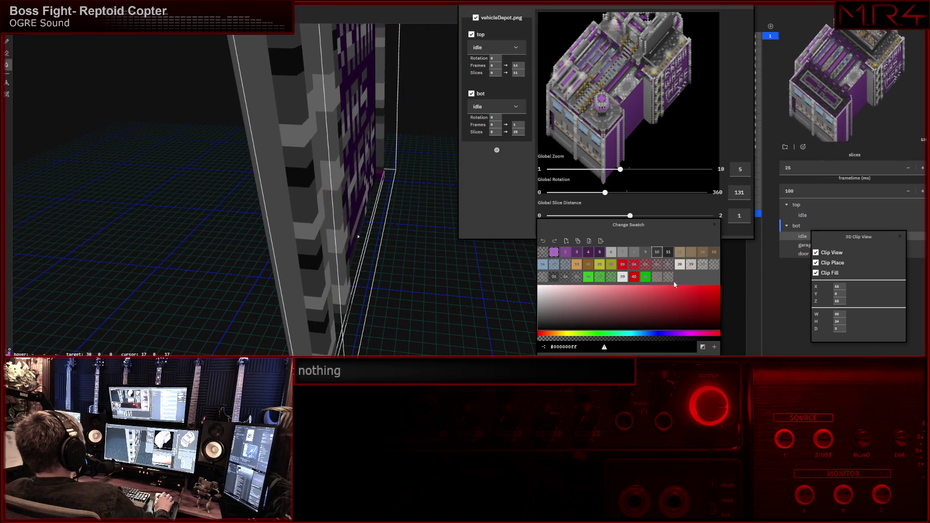
{"action": "left_click", "coordinate": [837, 329]}
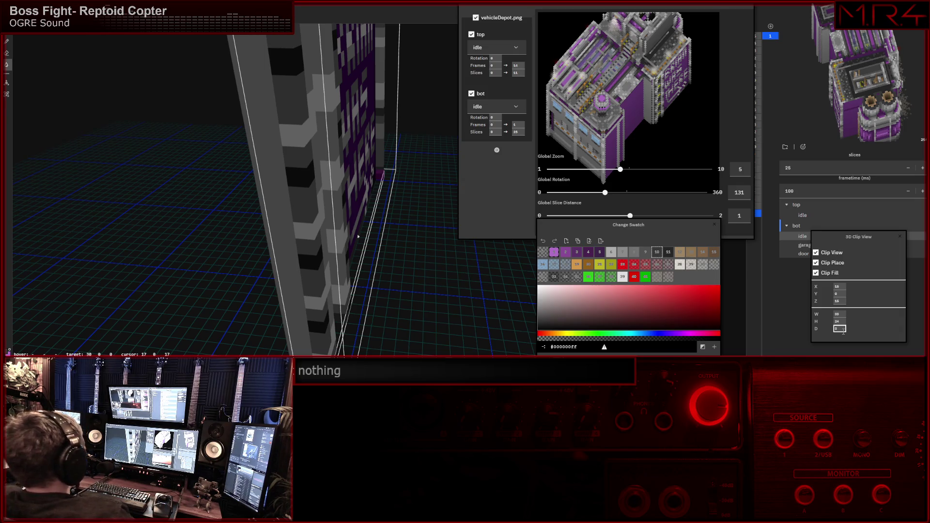
Set the 3D clip box depth to 4, inspect the yellow-windowed wall, and turn the preview to 30.
{"action": "key", "text": "Return"}
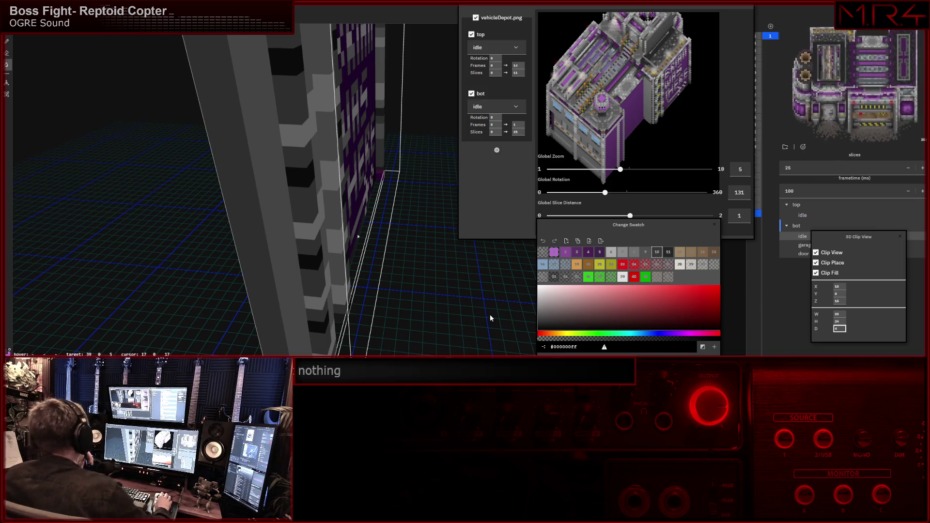
{"action": "mouse_move", "coordinate": [359, 307]}
{"action": "right_mouse_down"}
{"action": "mouse_move", "coordinate": [309, 268]}
{"action": "mouse_move", "coordinate": [365, 204]}
{"action": "mouse_move", "coordinate": [351, 275]}
{"action": "mouse_move", "coordinate": [392, 212]}
{"action": "mouse_move", "coordinate": [301, 257]}
{"action": "mouse_move", "coordinate": [264, 244]}
{"action": "mouse_move", "coordinate": [440, 236]}
{"action": "mouse_move", "coordinate": [381, 229]}
{"action": "right_mouse_up"}
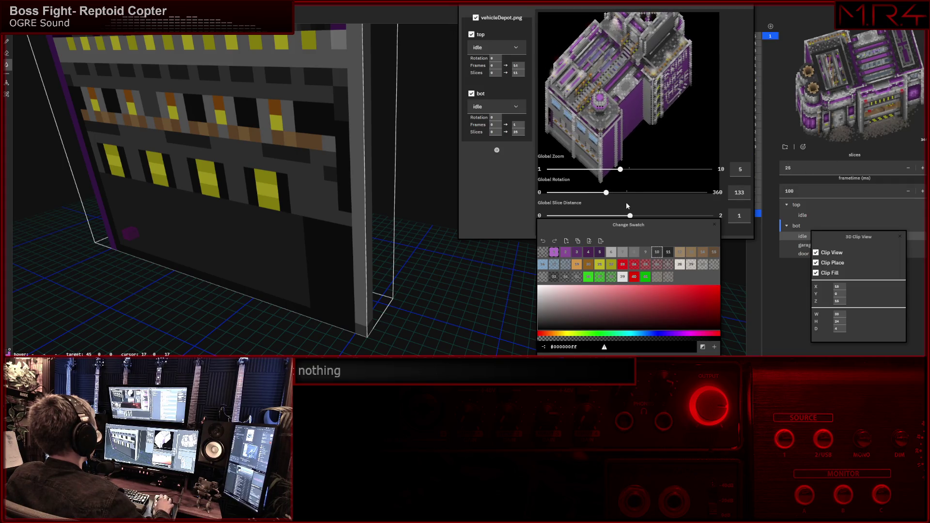
{"action": "left_click_drag", "start_coordinate": [606, 194], "coordinate": [560, 193]}
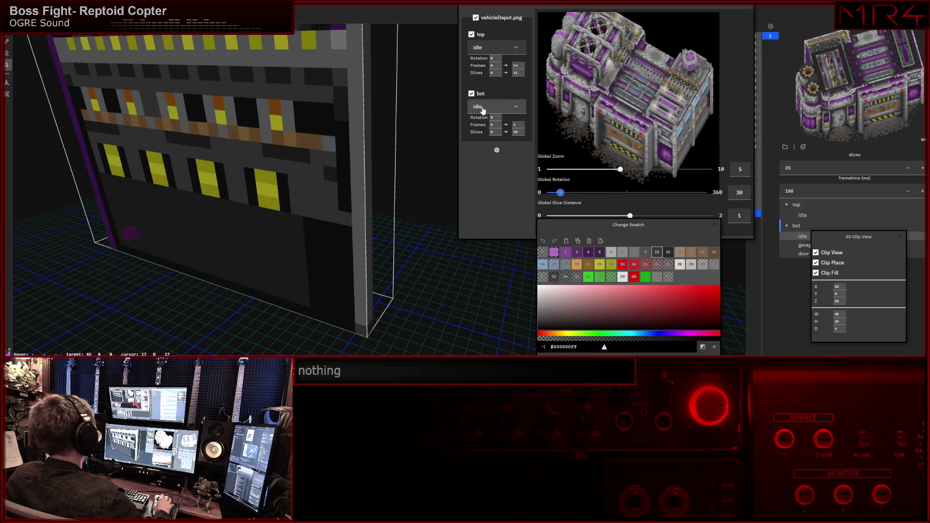
Hide the top layer and raise the bottom layer to 22 slices, preview turned to 8.
{"action": "left_click", "coordinate": [517, 131]}
{"action": "type", "text": "19"}
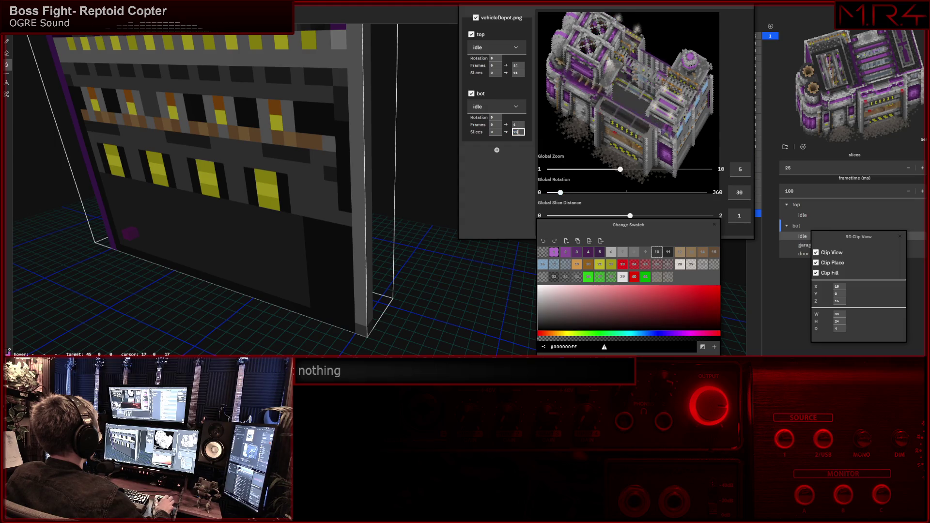
{"action": "left_click", "coordinate": [472, 34]}
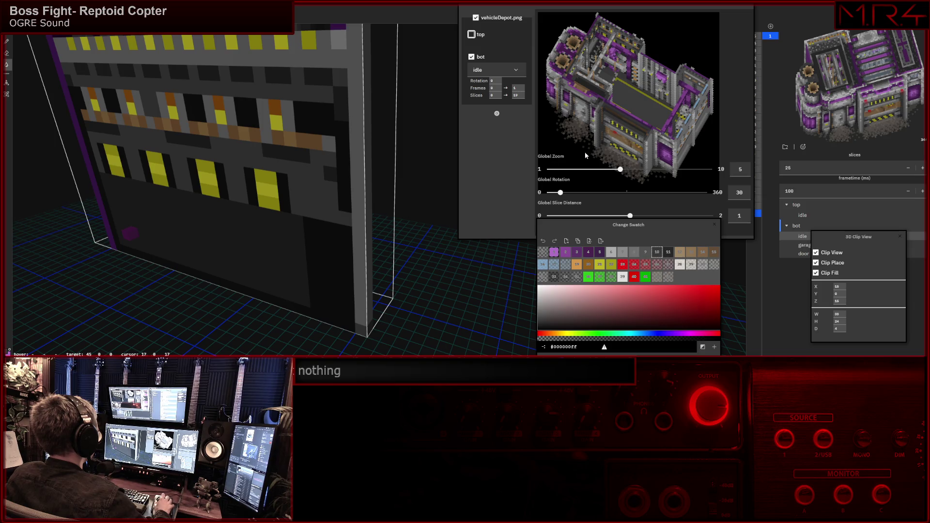
{"action": "key", "text": "Up"}
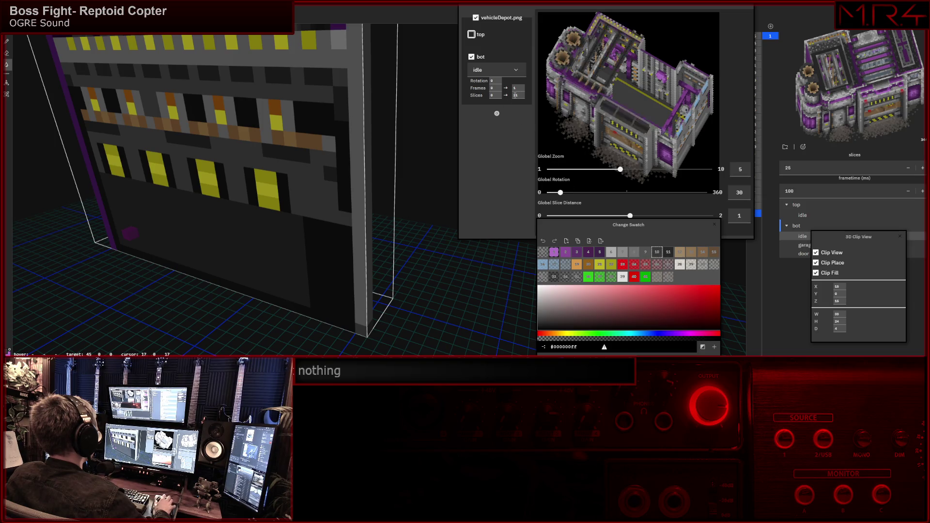
{"action": "key", "text": "Up"}
{"action": "key", "text": "Up"}
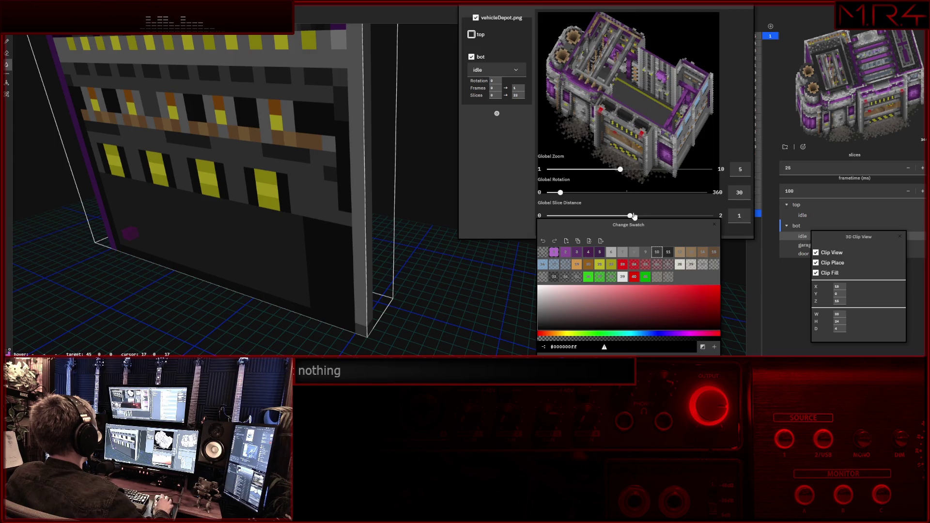
{"action": "left_click_drag", "start_coordinate": [559, 192], "coordinate": [551, 194]}
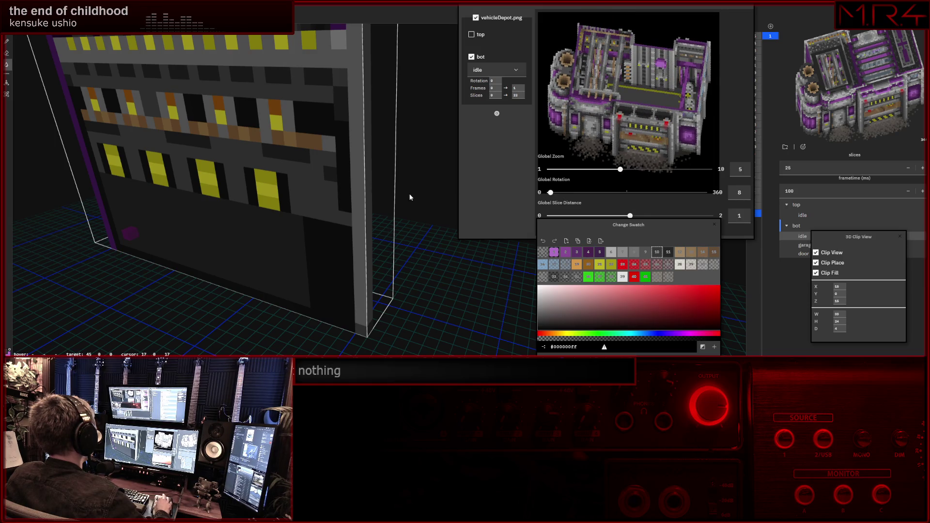
{"action": "scroll", "coordinate": [389, 190], "scroll_direction": "up", "scroll_amount": 2}
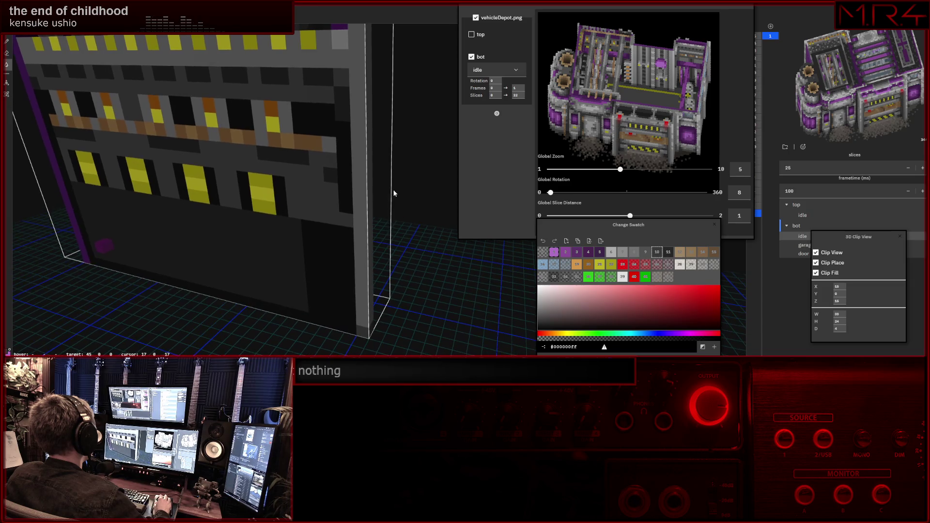
Set the preview rotation to 132 and orbit head-on to the striped front wall up close.
{"action": "left_click_drag", "start_coordinate": [550, 192], "coordinate": [606, 192]}
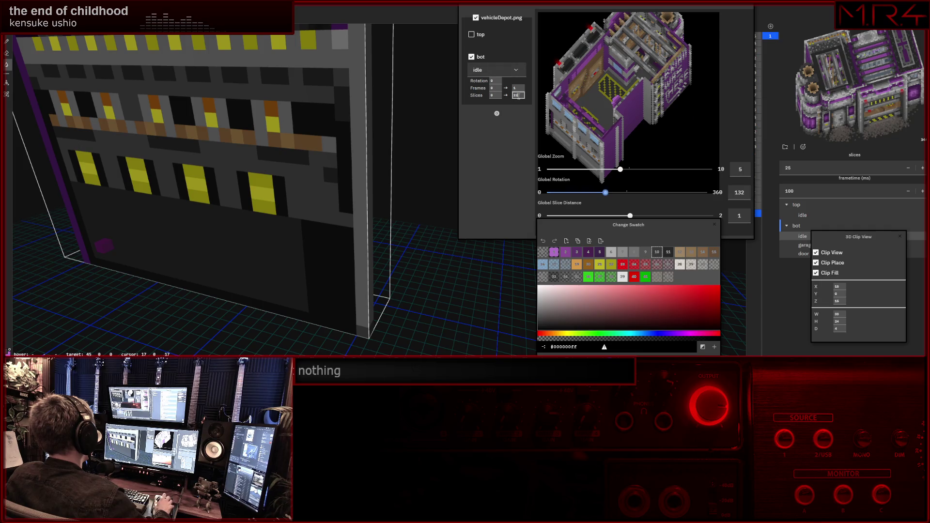
{"action": "scroll", "coordinate": [518, 96], "scroll_direction": "up", "scroll_amount": 3}
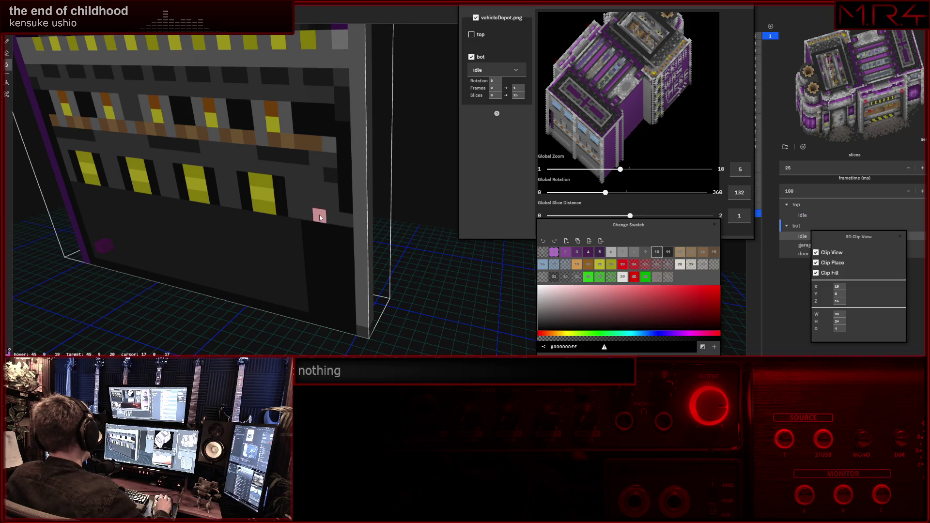
{"action": "middle_click_drag", "start_coordinate": [320, 215], "coordinate": [353, 205]}
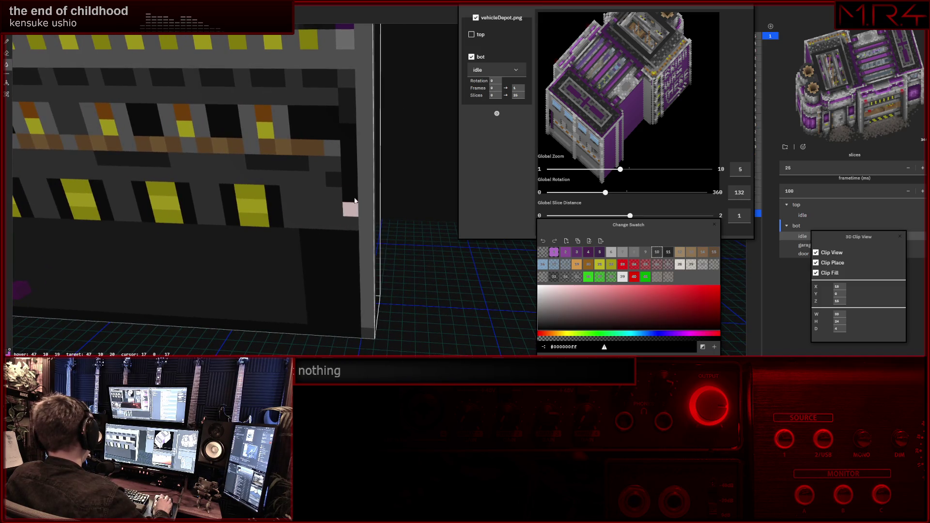
{"action": "mouse_move", "coordinate": [352, 202]}
{"action": "middle_mouse_down"}
{"action": "mouse_move", "coordinate": [334, 102]}
{"action": "mouse_move", "coordinate": [299, 115]}
{"action": "mouse_move", "coordinate": [337, 110]}
{"action": "middle_mouse_up"}
{"action": "scroll", "coordinate": [342, 116], "scroll_direction": "up", "scroll_amount": 4}
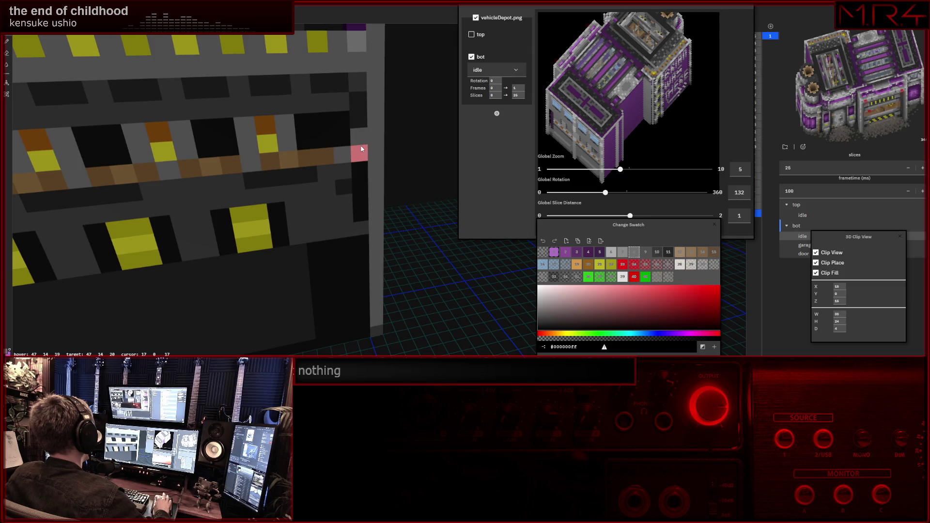
{"action": "middle_click_drag", "start_coordinate": [362, 149], "coordinate": [338, 128]}
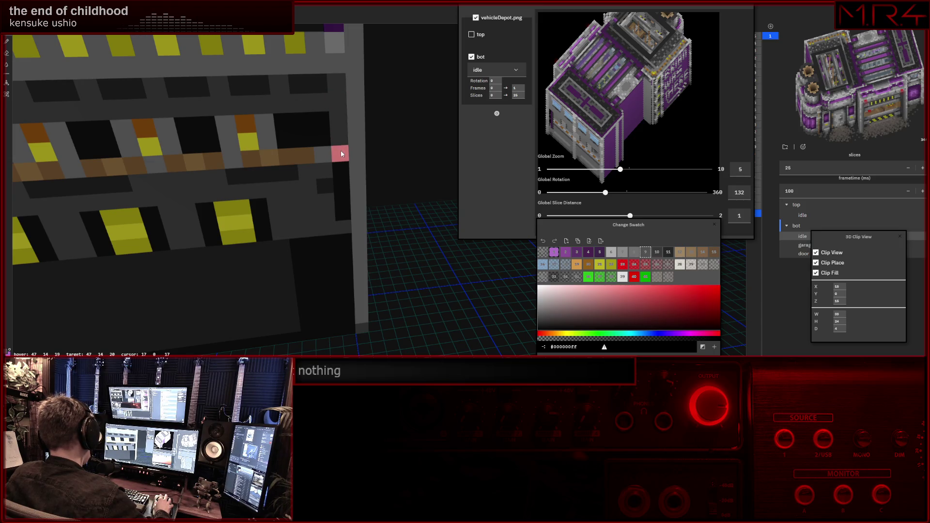
{"action": "middle_click_drag", "start_coordinate": [341, 164], "coordinate": [334, 126]}
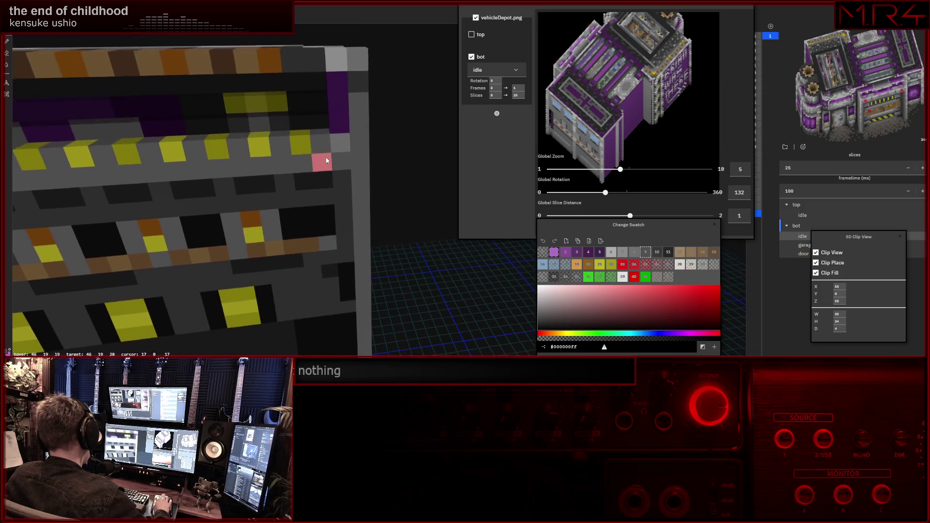
Erase the stray purple voxel and build a grey voxel column up the wall's right edge.
{"action": "right_click", "coordinate": [337, 95]}
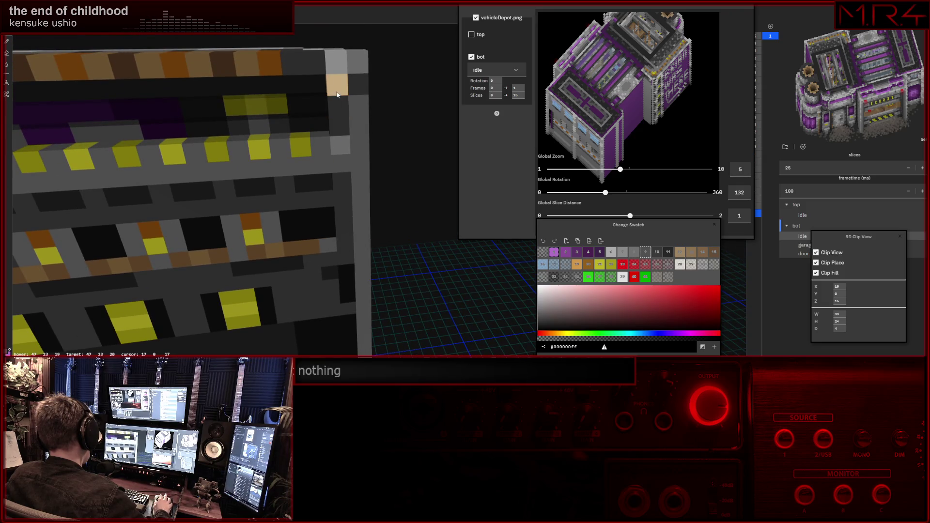
{"action": "middle_click_drag", "start_coordinate": [337, 159], "coordinate": [328, 105]}
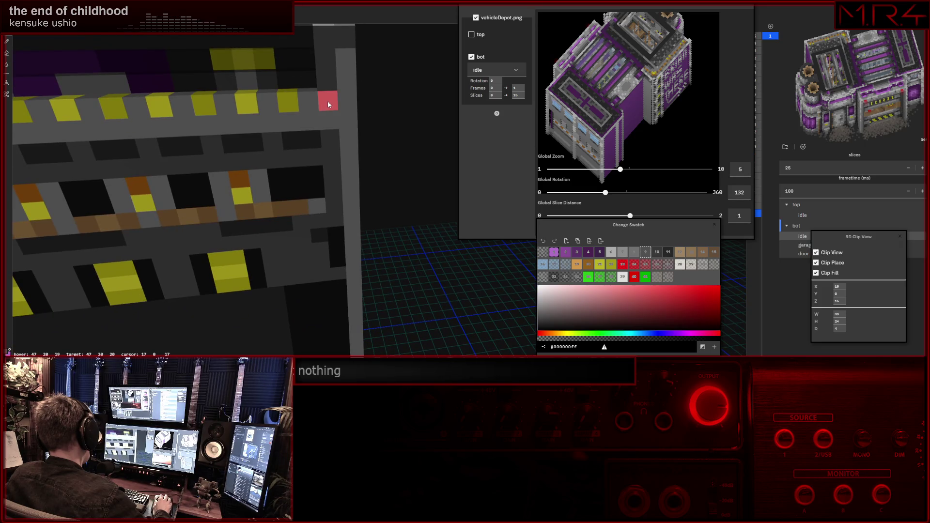
{"action": "mouse_move", "coordinate": [346, 230]}
{"action": "middle_mouse_down"}
{"action": "mouse_move", "coordinate": [340, 257]}
{"action": "mouse_move", "coordinate": [349, 243]}
{"action": "mouse_move", "coordinate": [330, 231]}
{"action": "mouse_move", "coordinate": [320, 272]}
{"action": "mouse_move", "coordinate": [324, 241]}
{"action": "middle_mouse_up"}
{"action": "left_click_drag", "start_coordinate": [342, 327], "coordinate": [331, 250]}
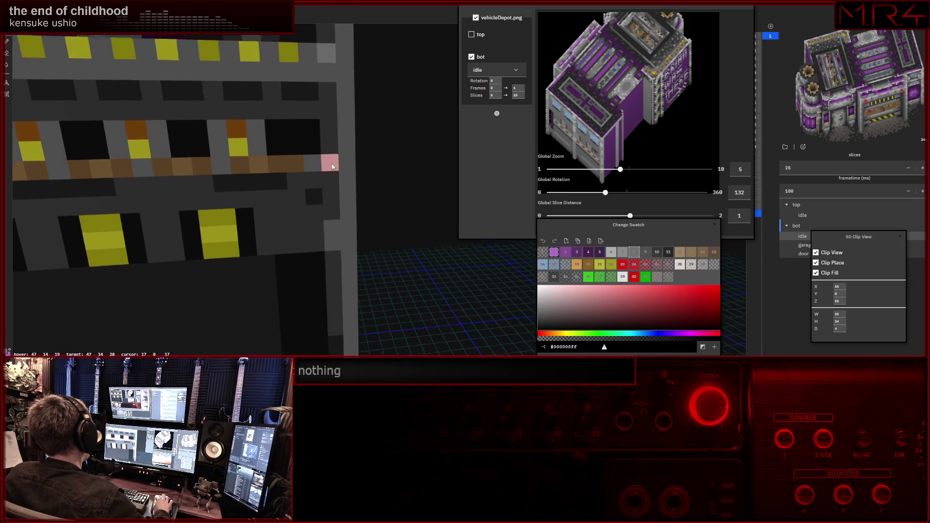
{"action": "scroll", "coordinate": [334, 176], "scroll_direction": "up", "scroll_amount": 2}
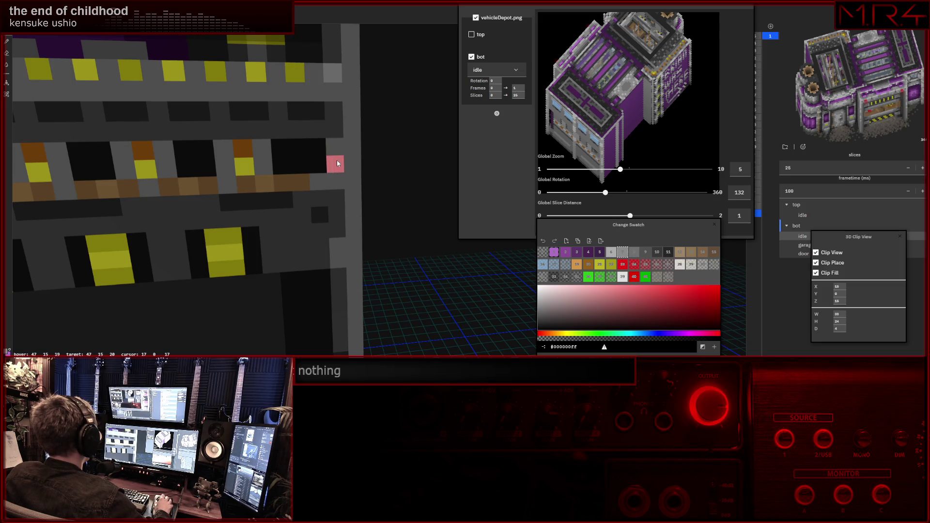
Add two light-grey voxels on the wall's right edge and tilt the view to check them.
{"action": "left_click", "coordinate": [337, 167]}
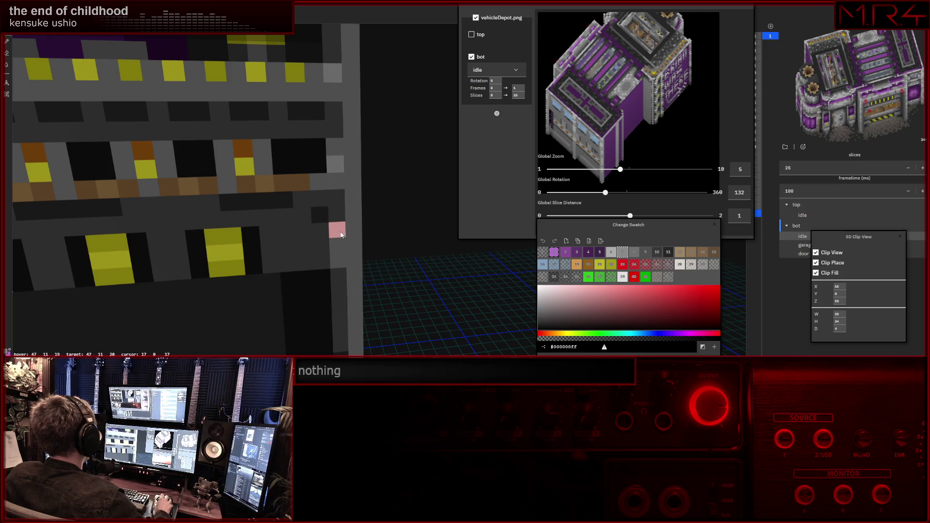
{"action": "left_click", "coordinate": [339, 245]}
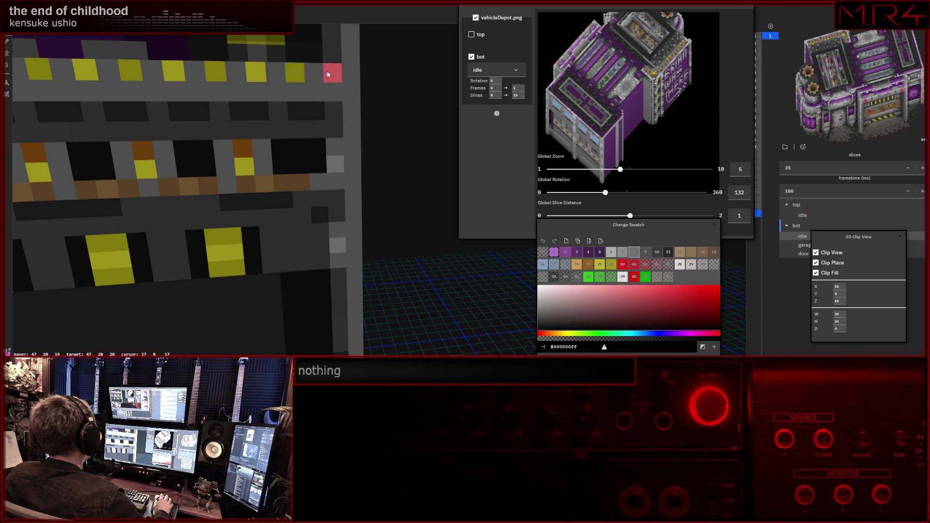
{"action": "scroll", "coordinate": [342, 102], "scroll_direction": "down", "scroll_amount": 2}
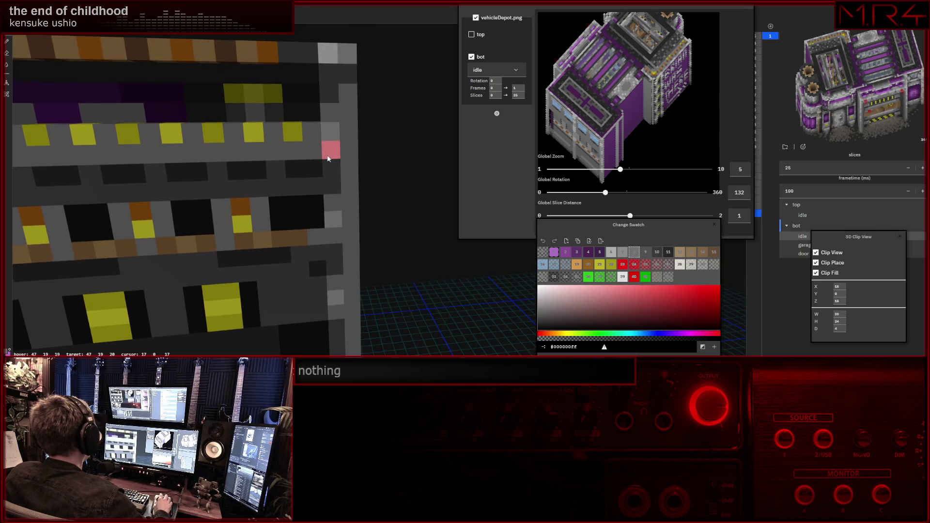
{"action": "mouse_move", "coordinate": [319, 156]}
{"action": "middle_mouse_down"}
{"action": "mouse_move", "coordinate": [325, 169]}
{"action": "mouse_move", "coordinate": [313, 189]}
{"action": "middle_mouse_up"}
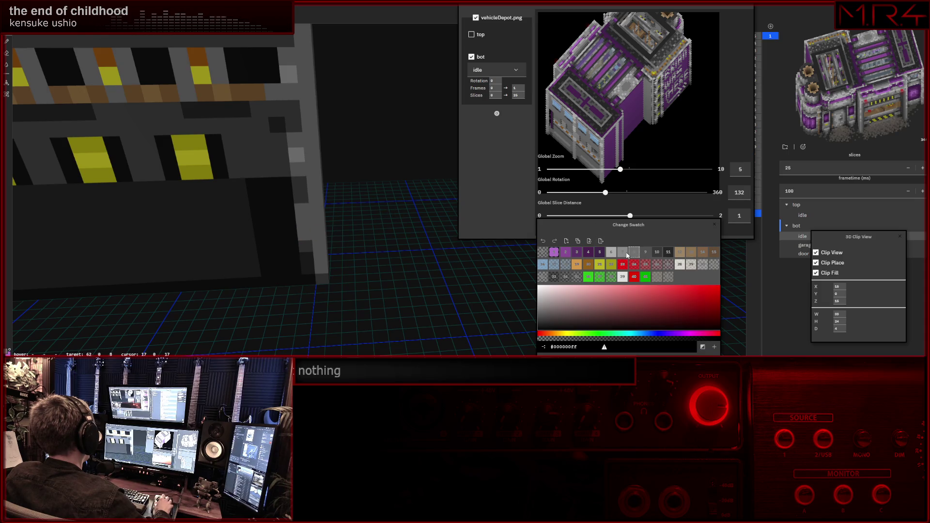
{"action": "scroll", "coordinate": [303, 164], "scroll_direction": "up", "scroll_amount": 3}
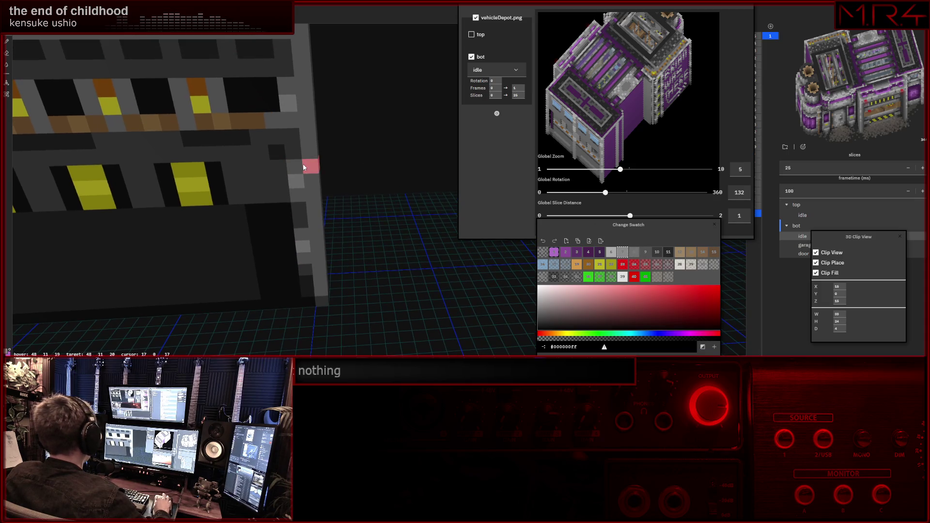
Turn the depot preview toward the sign side and orbit to face the BRIAN WAS THERE panel.
{"action": "left_click_drag", "start_coordinate": [628, 114], "coordinate": [628, 114]}
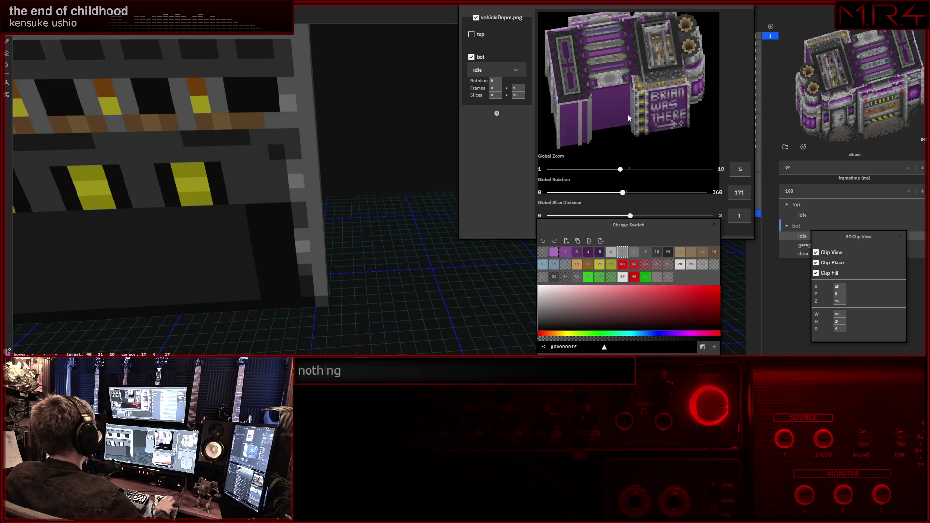
{"action": "mouse_move", "coordinate": [250, 131]}
{"action": "middle_mouse_down"}
{"action": "mouse_move", "coordinate": [219, 146]}
{"action": "mouse_move", "coordinate": [252, 172]}
{"action": "mouse_move", "coordinate": [227, 165]}
{"action": "mouse_move", "coordinate": [246, 129]}
{"action": "mouse_move", "coordinate": [291, 145]}
{"action": "middle_mouse_up"}
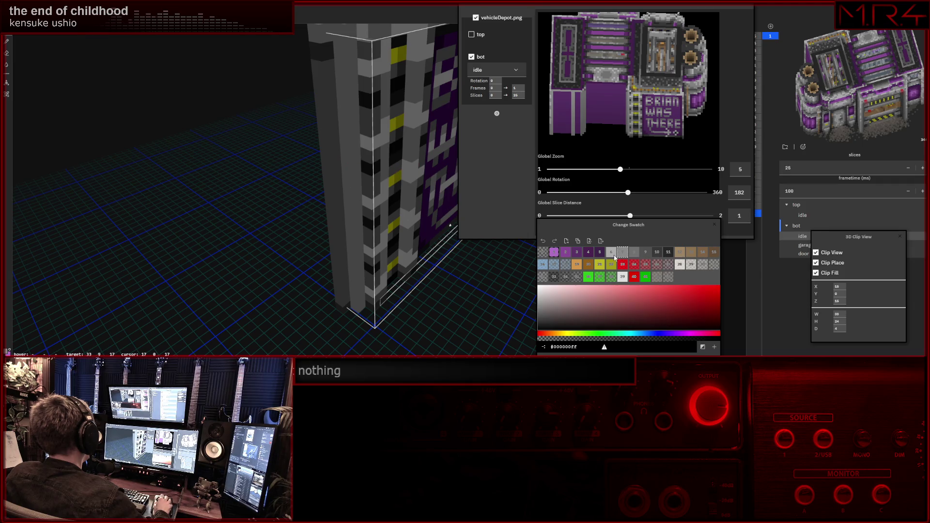
{"action": "middle_click_drag", "start_coordinate": [405, 213], "coordinate": [357, 131]}
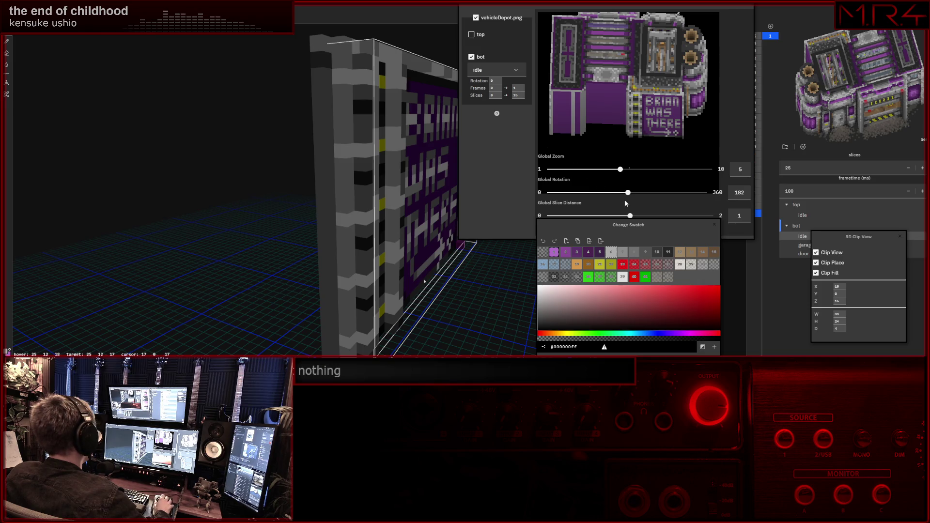
Sweep the preview rotation from 151 down toward 97, leaving it at 120.
{"action": "left_click_drag", "start_coordinate": [629, 193], "coordinate": [620, 194]}
{"action": "mouse_move", "coordinate": [436, 181]}
{"action": "middle_mouse_down"}
{"action": "mouse_move", "coordinate": [405, 161]}
{"action": "mouse_move", "coordinate": [446, 154]}
{"action": "mouse_move", "coordinate": [461, 188]}
{"action": "mouse_move", "coordinate": [406, 138]}
{"action": "mouse_move", "coordinate": [421, 142]}
{"action": "middle_mouse_up"}
{"action": "mouse_move", "coordinate": [619, 195]}
{"action": "left_mouse_down"}
{"action": "mouse_move", "coordinate": [590, 195]}
{"action": "mouse_move", "coordinate": [606, 195]}
{"action": "left_mouse_up"}
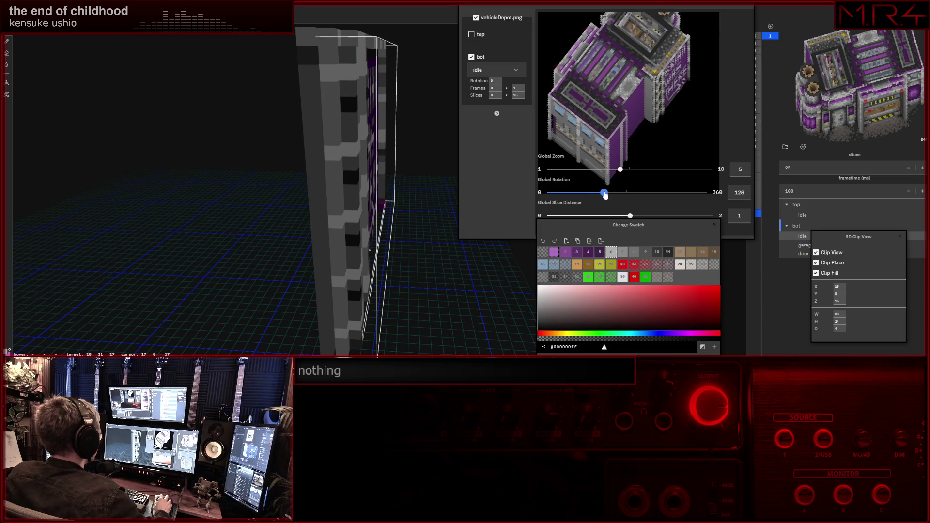
Bring the preview rotation back up to 176 and orbit to the slab's textured side.
{"action": "left_click_drag", "start_coordinate": [366, 174], "coordinate": [399, 178]}
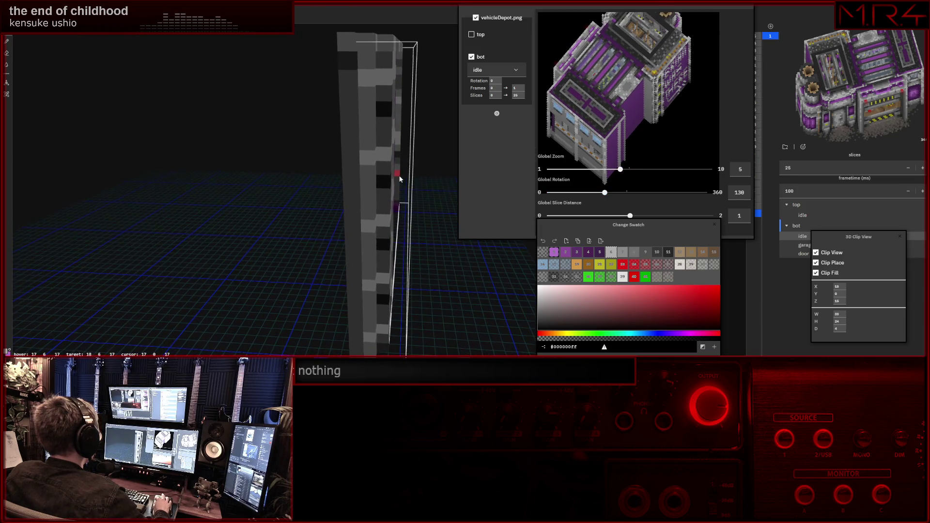
{"action": "mouse_move", "coordinate": [607, 194]}
{"action": "left_mouse_down"}
{"action": "mouse_move", "coordinate": [632, 194]}
{"action": "mouse_move", "coordinate": [618, 196]}
{"action": "left_mouse_up"}
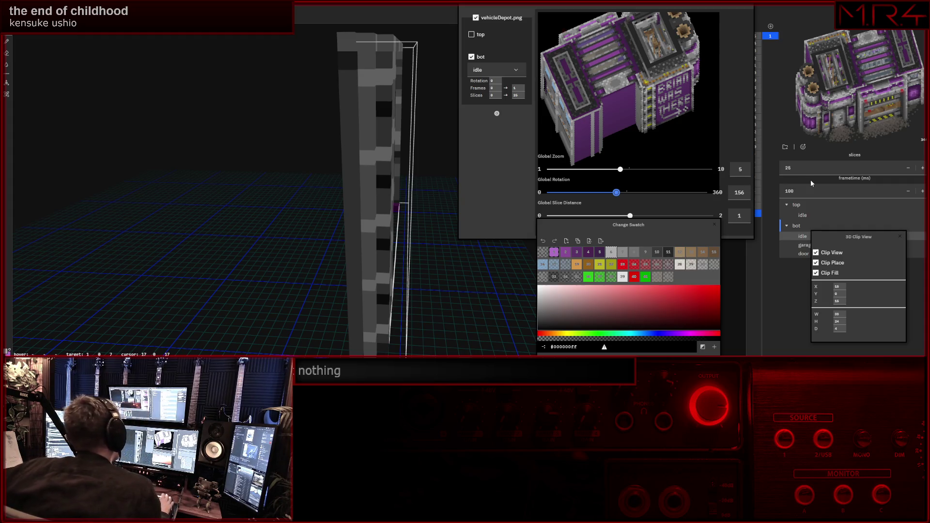
{"action": "mouse_move", "coordinate": [363, 190]}
{"action": "left_mouse_down"}
{"action": "mouse_move", "coordinate": [292, 178]}
{"action": "mouse_move", "coordinate": [308, 186]}
{"action": "mouse_move", "coordinate": [338, 177]}
{"action": "left_mouse_up"}
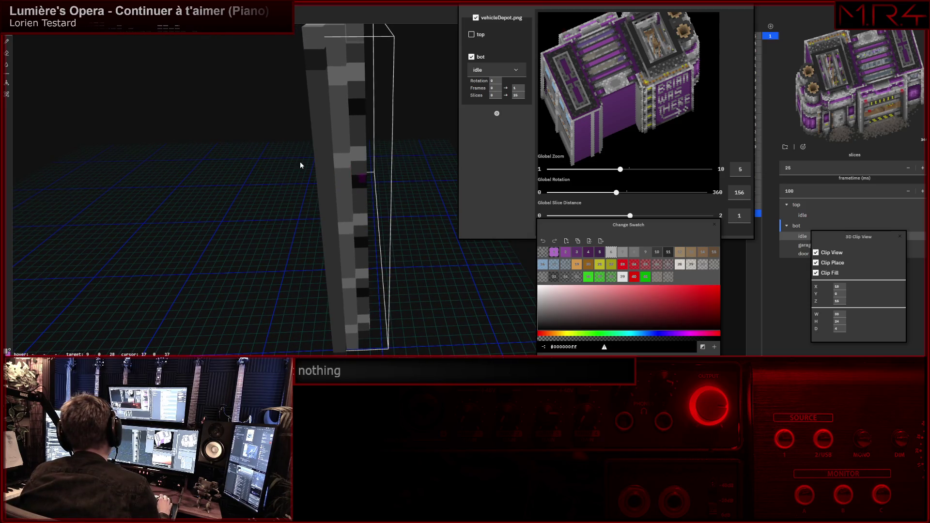
Paint a red voxel on the sign wall's edge, then make palette swatch 9 the active colour.
{"action": "left_click_drag", "start_coordinate": [332, 154], "coordinate": [302, 153]}
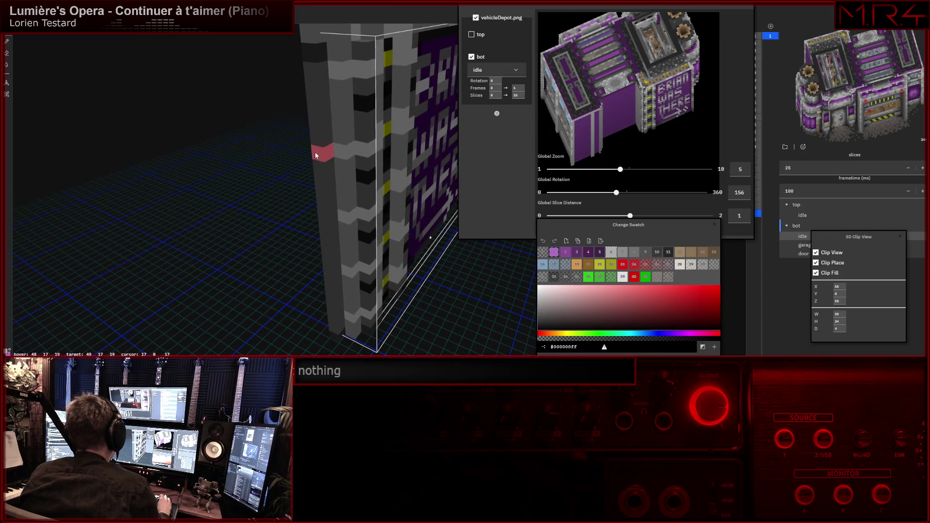
{"action": "left_click", "coordinate": [323, 155]}
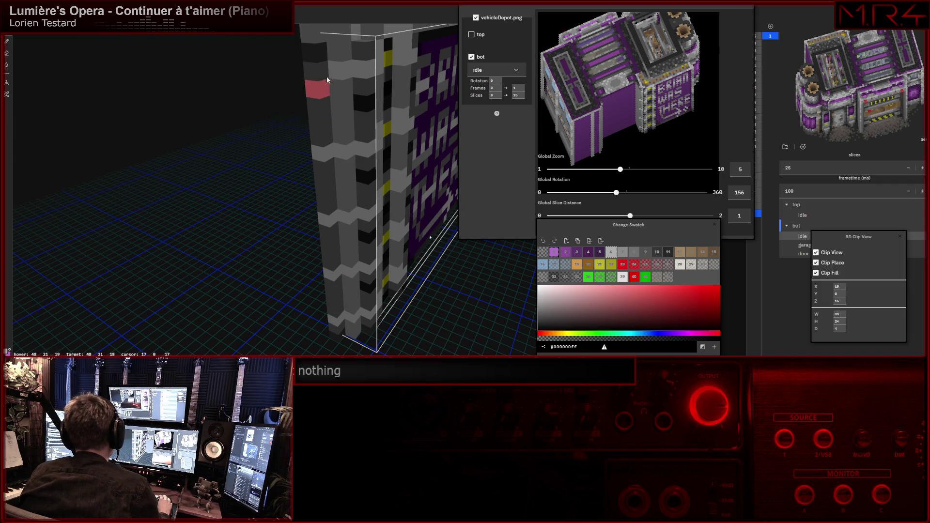
{"action": "scroll", "coordinate": [352, 108], "scroll_direction": "up", "scroll_amount": 2}
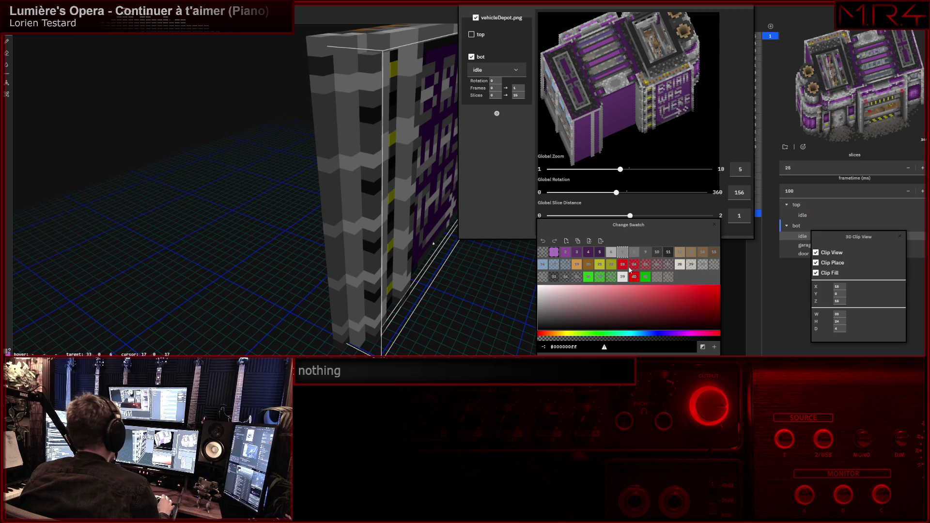
{"action": "left_click", "coordinate": [646, 252]}
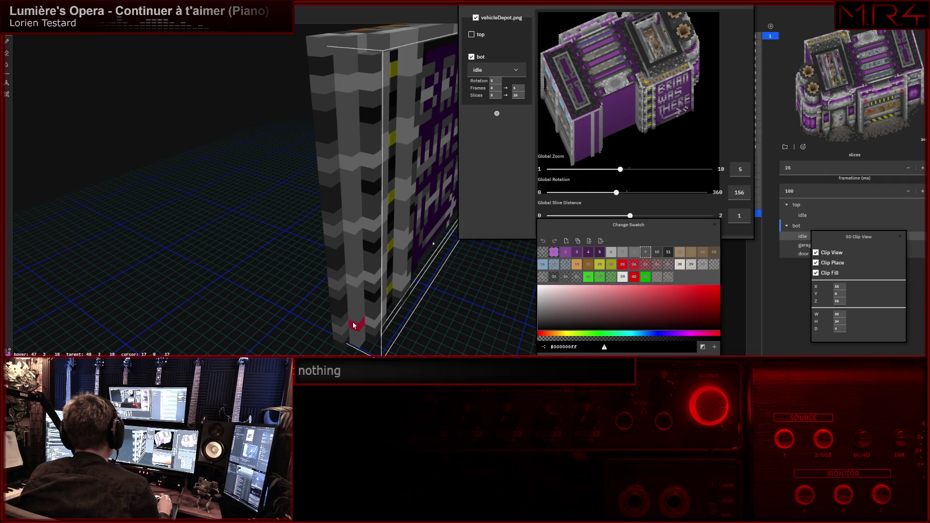
{"action": "scroll", "coordinate": [353, 295], "scroll_direction": "up", "scroll_amount": 3}
{"action": "scroll", "coordinate": [341, 282], "scroll_direction": "up", "scroll_amount": 3}
{"action": "scroll", "coordinate": [341, 264], "scroll_direction": "down", "scroll_amount": 3}
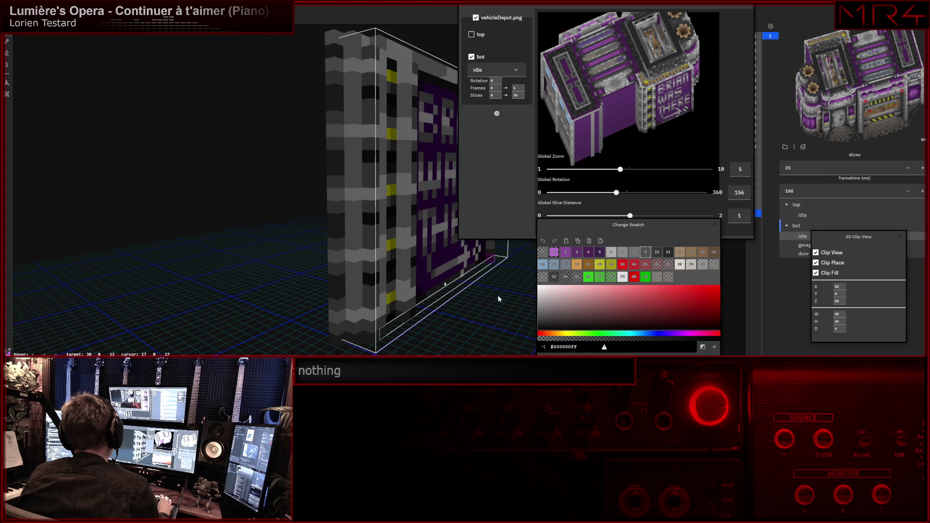
Set the depot preview rotation to 160 and orbit to a close-up of the sign face.
{"action": "mouse_move", "coordinate": [616, 193]}
{"action": "left_mouse_down"}
{"action": "mouse_move", "coordinate": [599, 194]}
{"action": "mouse_move", "coordinate": [656, 189]}
{"action": "mouse_move", "coordinate": [558, 192]}
{"action": "left_mouse_up"}
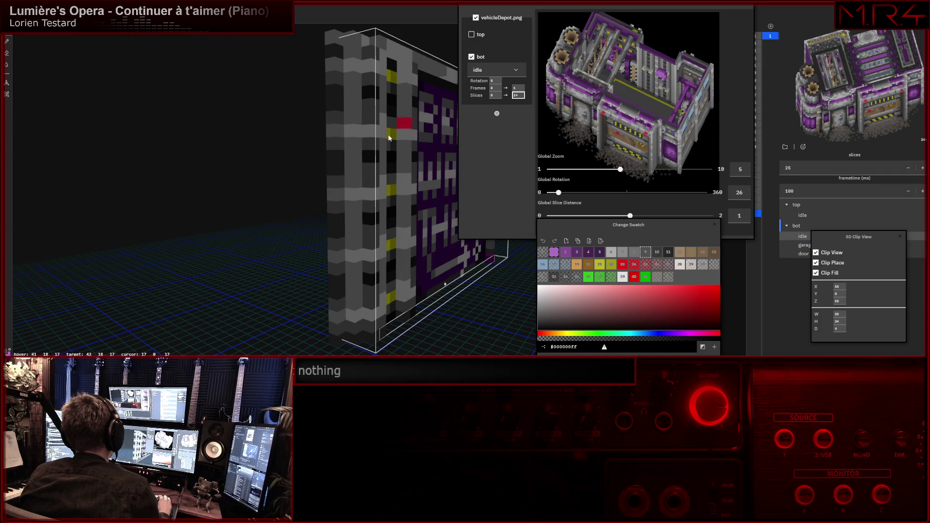
{"action": "mouse_move", "coordinate": [395, 132]}
{"action": "middle_mouse_down"}
{"action": "mouse_move", "coordinate": [464, 154]}
{"action": "mouse_move", "coordinate": [578, 155]}
{"action": "middle_mouse_up"}
{"action": "left_click_drag", "start_coordinate": [558, 191], "coordinate": [618, 192]}
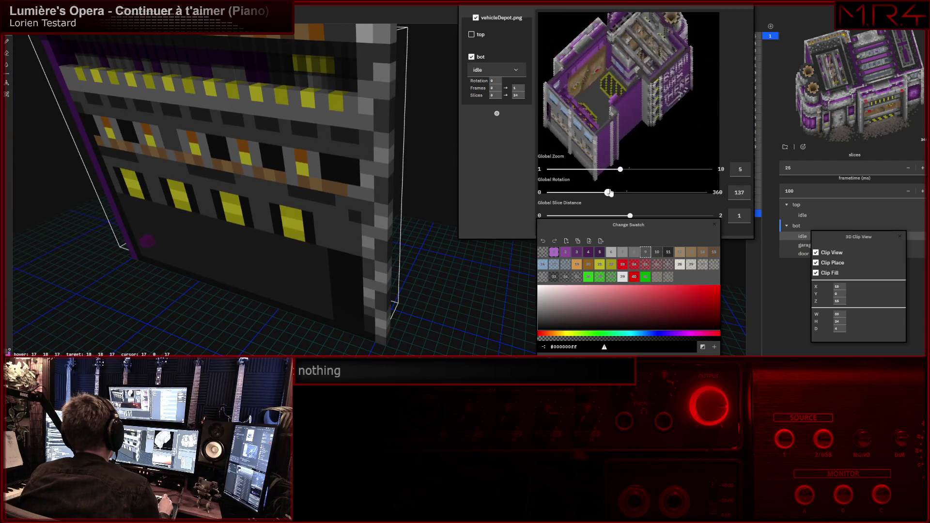
{"action": "mouse_move", "coordinate": [315, 179]}
{"action": "middle_mouse_down"}
{"action": "mouse_move", "coordinate": [213, 180]}
{"action": "mouse_move", "coordinate": [217, 152]}
{"action": "mouse_move", "coordinate": [131, 153]}
{"action": "mouse_move", "coordinate": [187, 156]}
{"action": "mouse_move", "coordinate": [235, 145]}
{"action": "middle_mouse_up"}
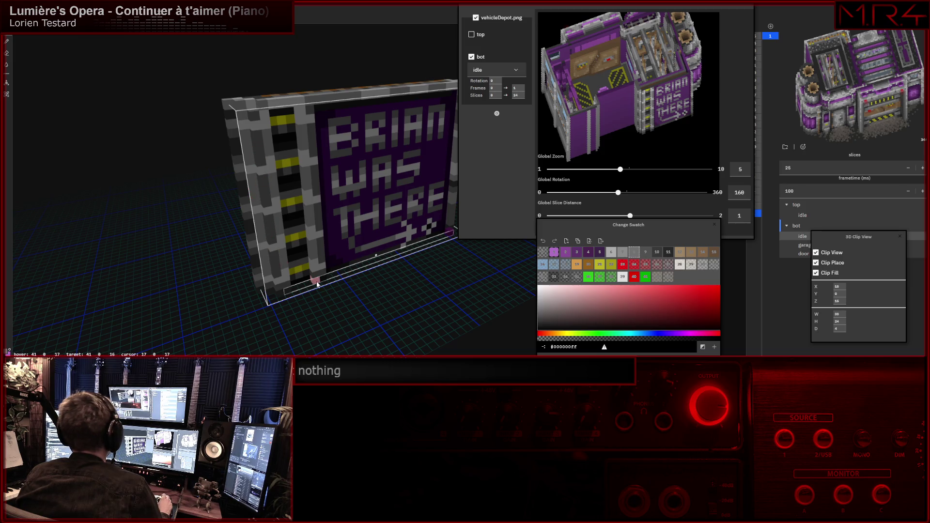
{"action": "left_click_drag", "start_coordinate": [309, 258], "coordinate": [320, 256]}
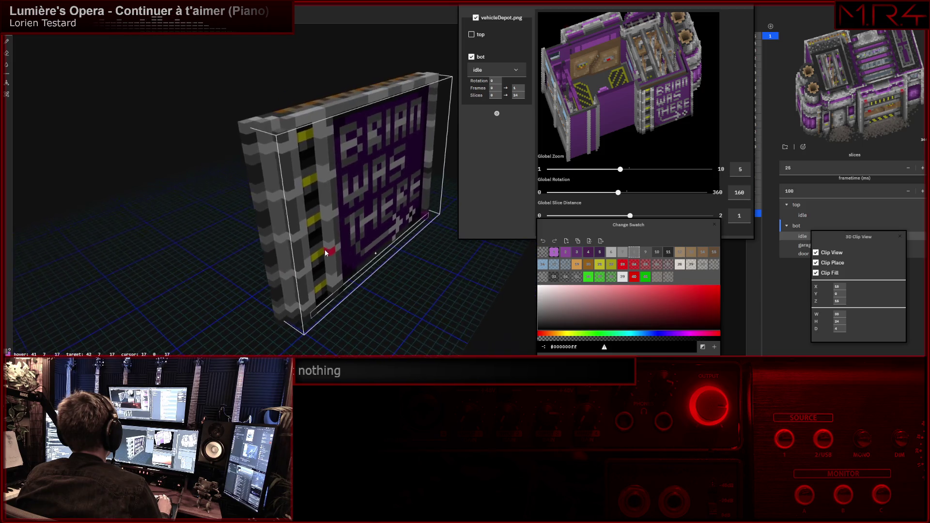
{"action": "right_click_drag", "start_coordinate": [320, 255], "coordinate": [307, 261]}
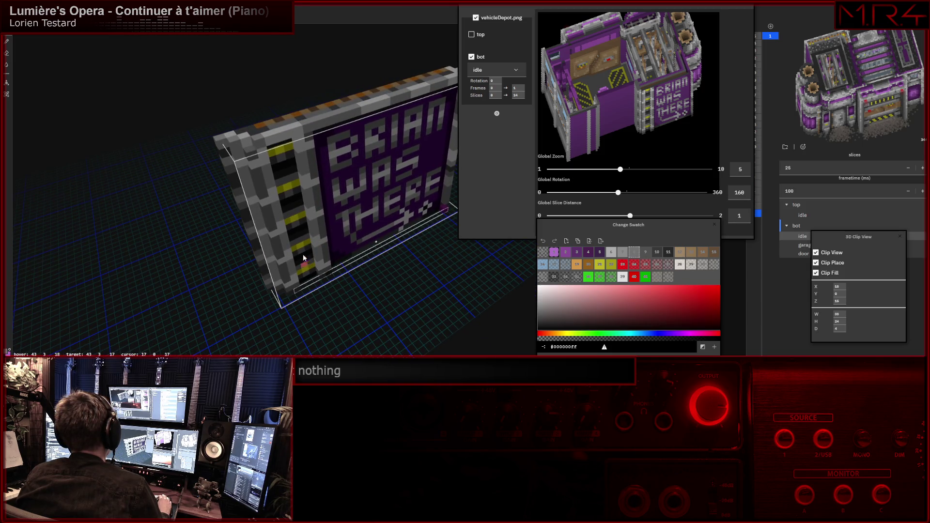
{"action": "mouse_move", "coordinate": [295, 191]}
{"action": "right_mouse_down"}
{"action": "mouse_move", "coordinate": [255, 200]}
{"action": "mouse_move", "coordinate": [155, 186]}
{"action": "mouse_move", "coordinate": [235, 193]}
{"action": "mouse_move", "coordinate": [192, 199]}
{"action": "mouse_move", "coordinate": [257, 210]}
{"action": "right_mouse_up"}
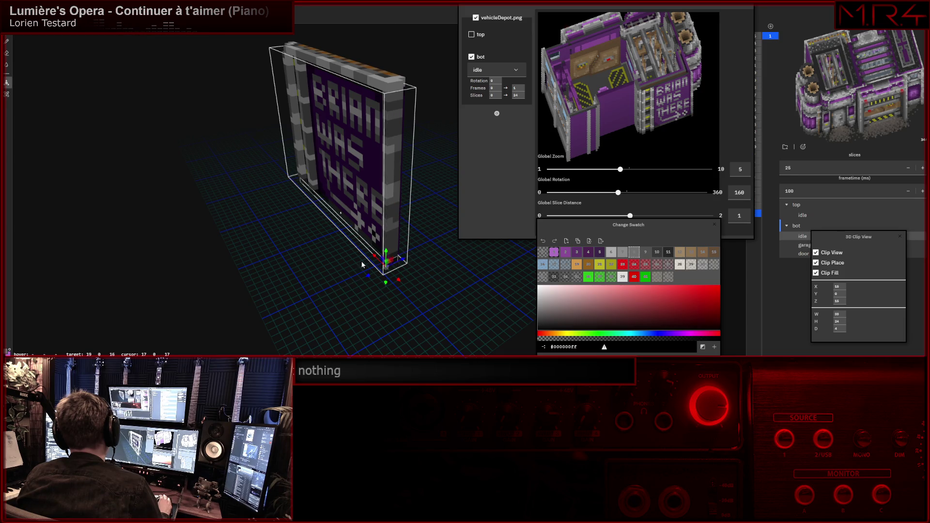
Place the clip box at the sign wall's bottom corner, constraining its movement to one axis.
{"action": "right_click_drag", "start_coordinate": [392, 262], "coordinate": [377, 249]}
{"action": "left_click_drag", "start_coordinate": [377, 248], "coordinate": [182, 233]}
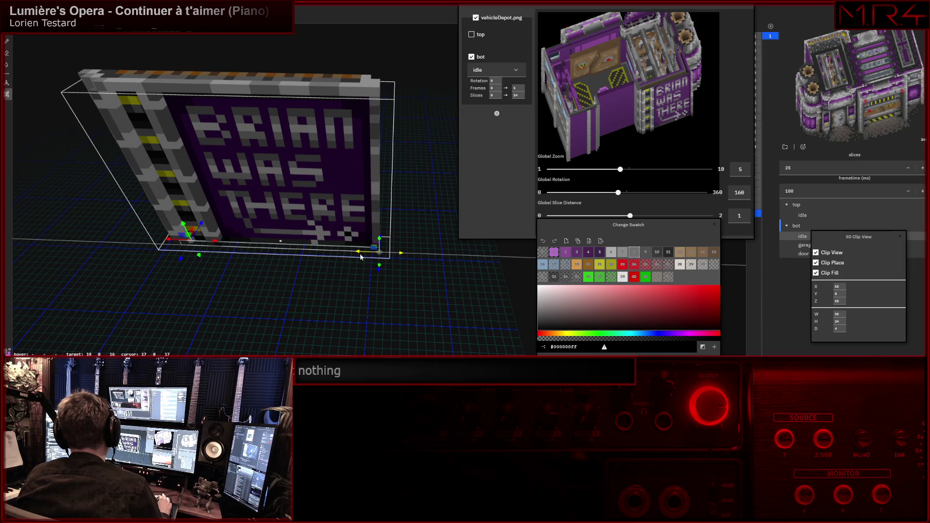
{"action": "mouse_move", "coordinate": [365, 251]}
{"action": "right_mouse_down"}
{"action": "mouse_move", "coordinate": [416, 251]}
{"action": "mouse_move", "coordinate": [403, 250]}
{"action": "right_mouse_up"}
{"action": "left_click_drag", "start_coordinate": [413, 262], "coordinate": [405, 269]}
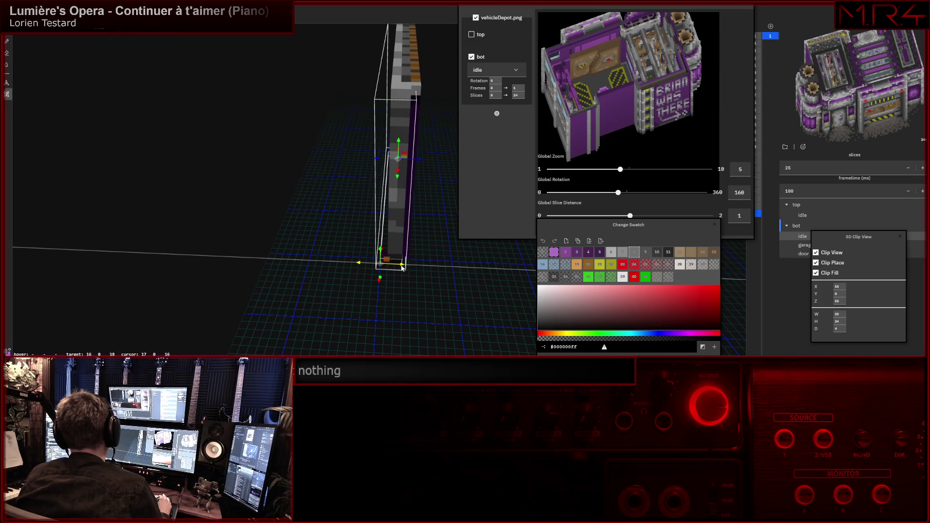
{"action": "left_click_drag", "start_coordinate": [418, 158], "coordinate": [431, 165]}
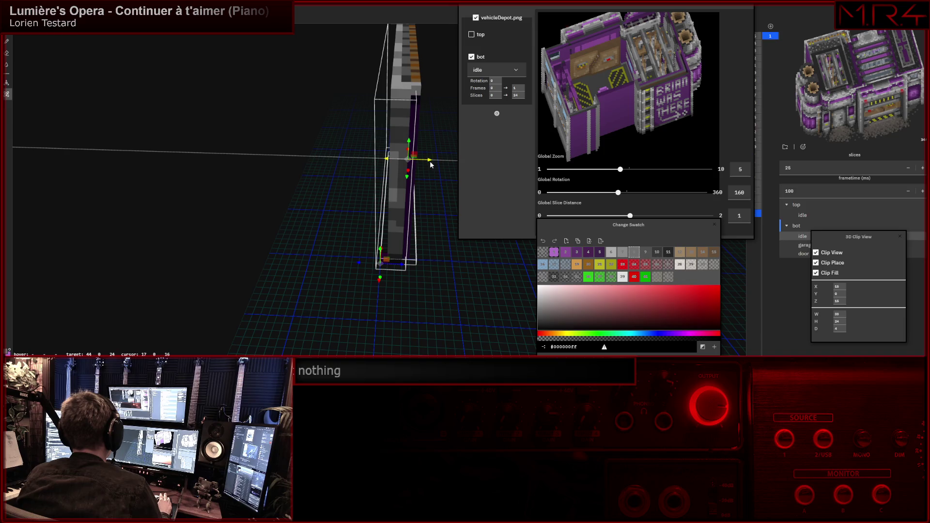
{"action": "mouse_move", "coordinate": [426, 161]}
{"action": "middle_mouse_down"}
{"action": "mouse_move", "coordinate": [378, 255]}
{"action": "mouse_move", "coordinate": [349, 261]}
{"action": "mouse_move", "coordinate": [316, 249]}
{"action": "mouse_move", "coordinate": [336, 138]}
{"action": "mouse_move", "coordinate": [327, 145]}
{"action": "middle_mouse_up"}
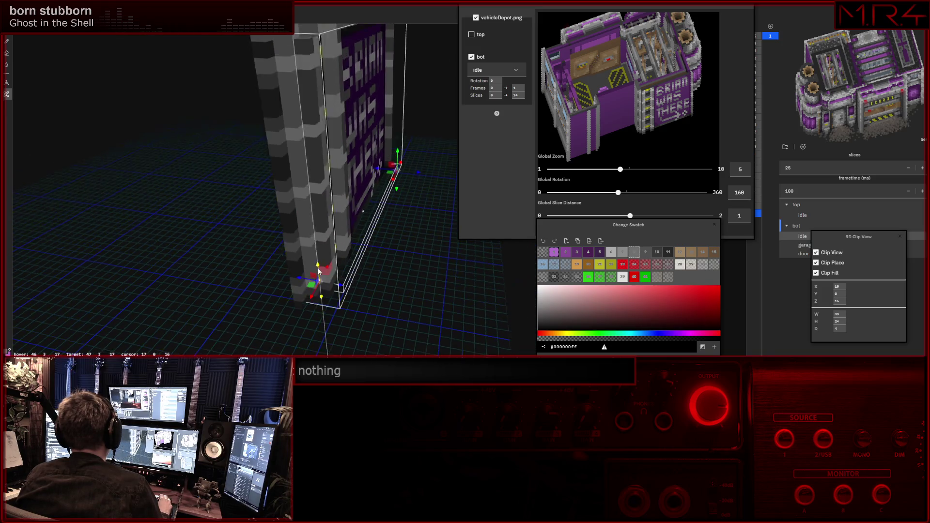
Stretch the clip box from the wall's bottom to its top, then switch to the bot layer's next animation.
{"action": "middle_click_drag", "start_coordinate": [320, 262], "coordinate": [308, 309]}
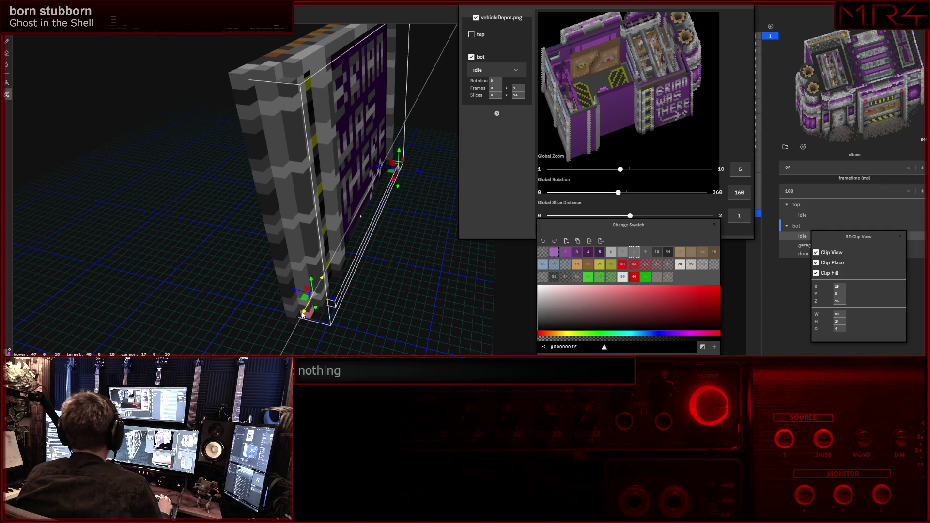
{"action": "left_click_drag", "start_coordinate": [301, 317], "coordinate": [291, 335]}
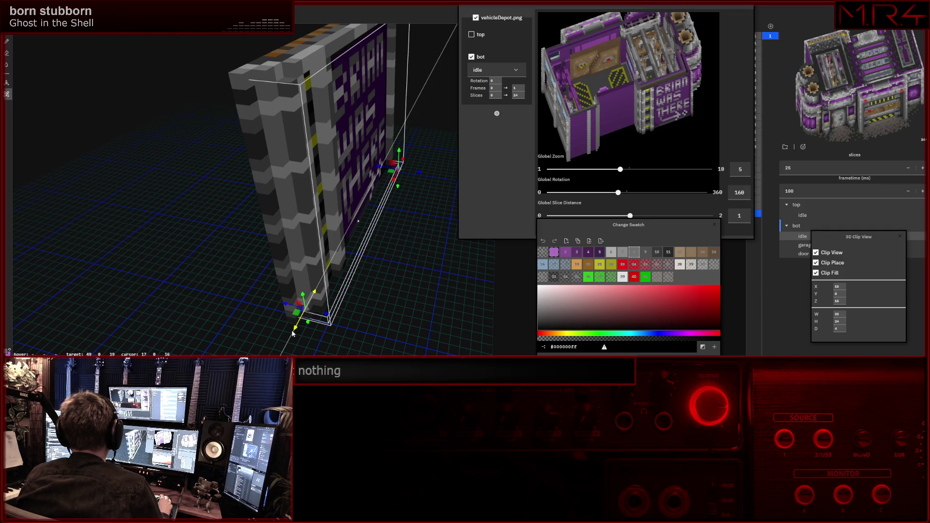
{"action": "left_click_drag", "start_coordinate": [299, 304], "coordinate": [257, 77]}
{"action": "mouse_move", "coordinate": [255, 73]}
{"action": "right_mouse_down"}
{"action": "mouse_move", "coordinate": [240, 138]}
{"action": "mouse_move", "coordinate": [256, 159]}
{"action": "mouse_move", "coordinate": [206, 158]}
{"action": "mouse_move", "coordinate": [280, 159]}
{"action": "right_mouse_up"}
{"action": "scroll", "coordinate": [257, 159], "scroll_direction": "down", "scroll_amount": 3}
{"action": "scroll", "coordinate": [254, 154], "scroll_direction": "up", "scroll_amount": 2}
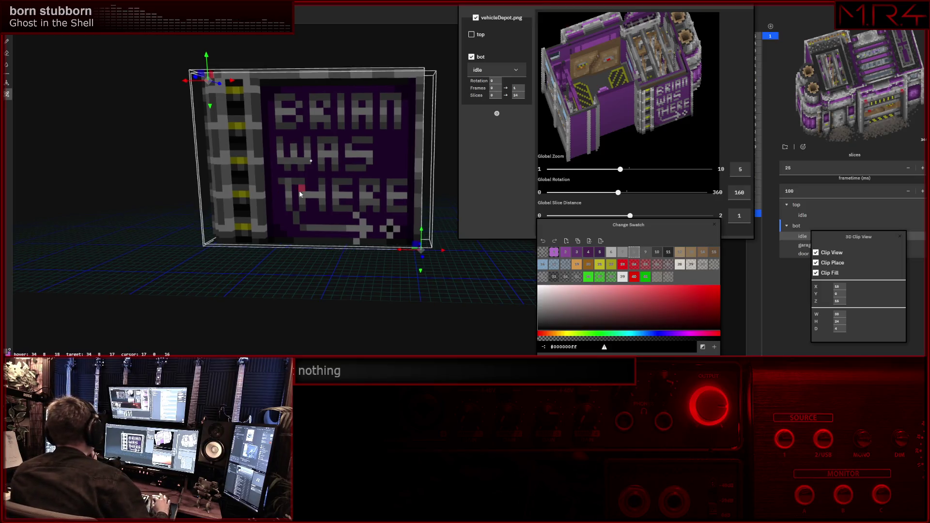
{"action": "middle_click_drag", "start_coordinate": [279, 196], "coordinate": [312, 258]}
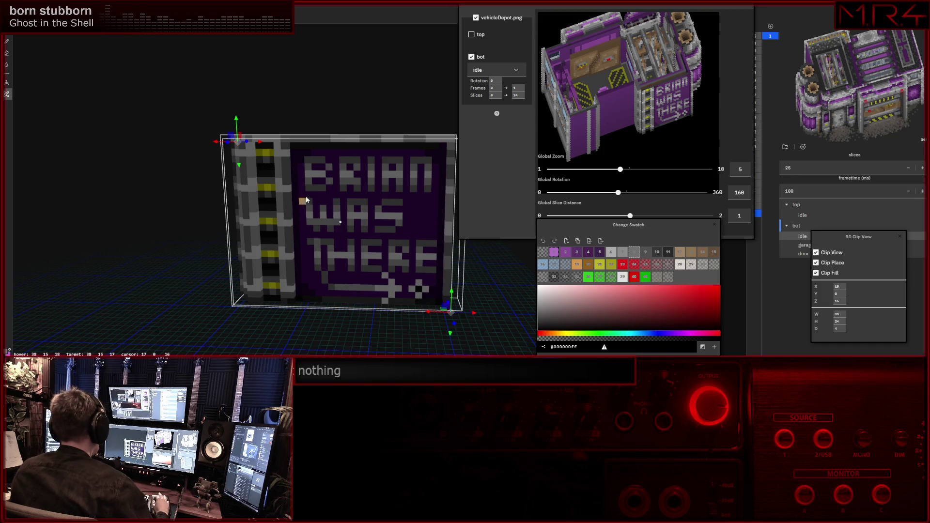
{"action": "middle_click_drag", "start_coordinate": [340, 222], "coordinate": [327, 217]}
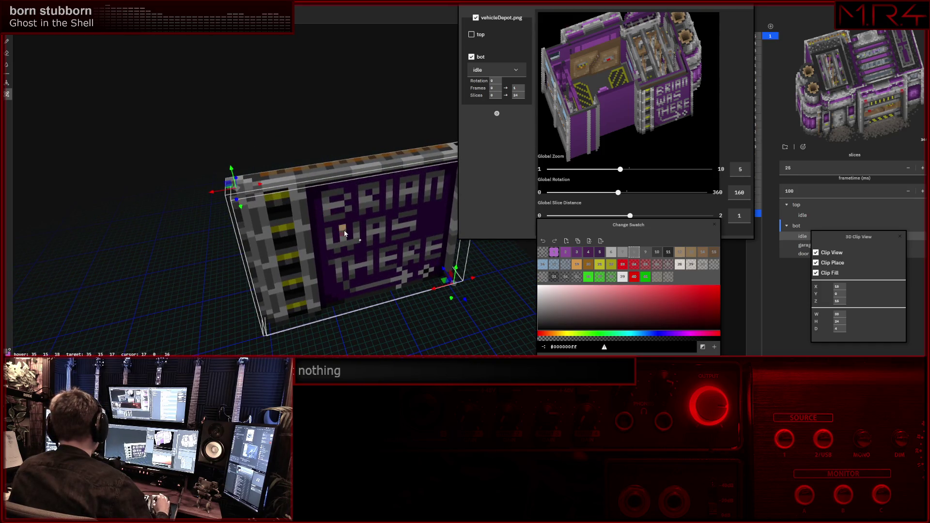
{"action": "left_click", "coordinate": [805, 247]}
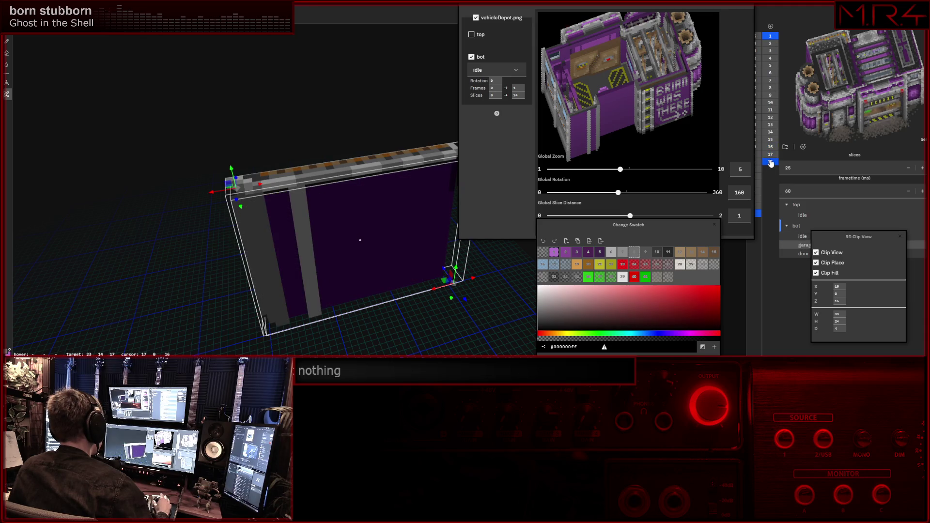
Select frames 14–18, reveal the BRIAN WAS THERE texture on the panel, then switch to the door animation.
{"action": "left_click_drag", "start_coordinate": [773, 160], "coordinate": [771, 37]}
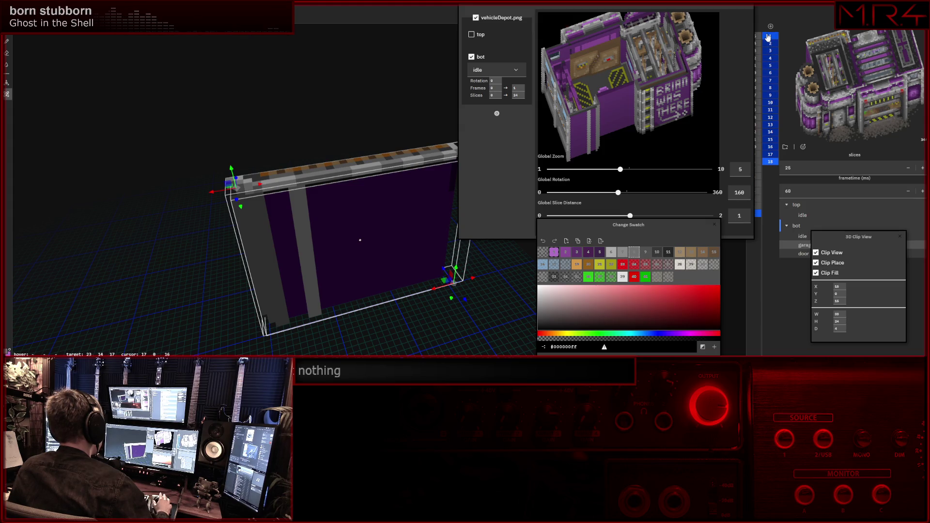
{"action": "right_click_drag", "start_coordinate": [307, 140], "coordinate": [342, 223]}
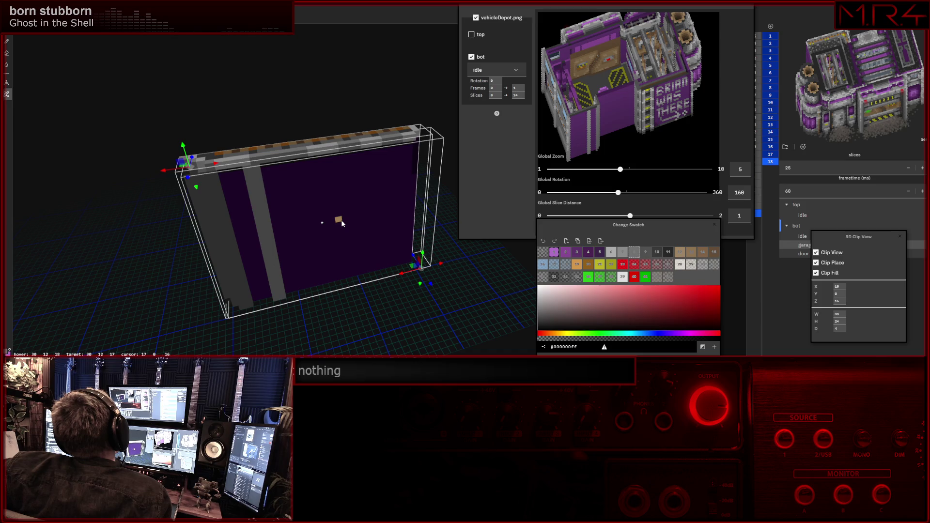
{"action": "left_click", "coordinate": [343, 223]}
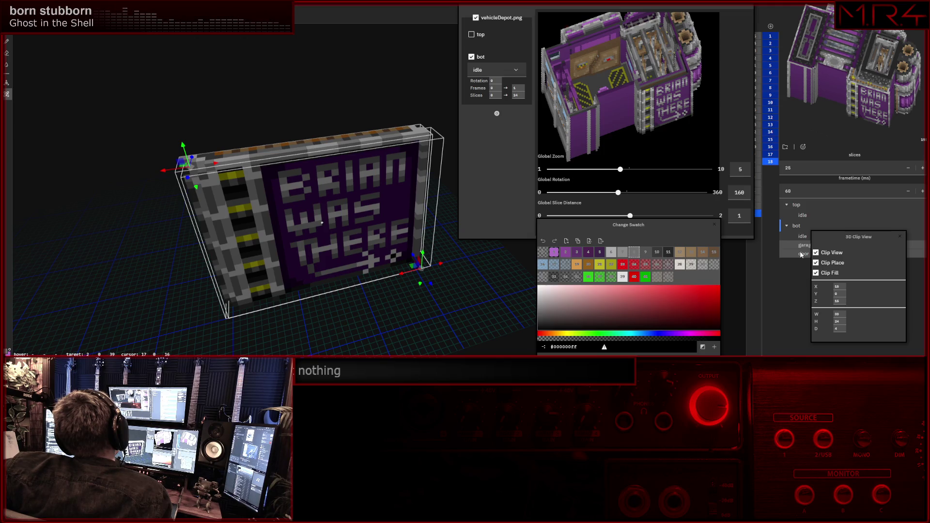
{"action": "left_click", "coordinate": [801, 254]}
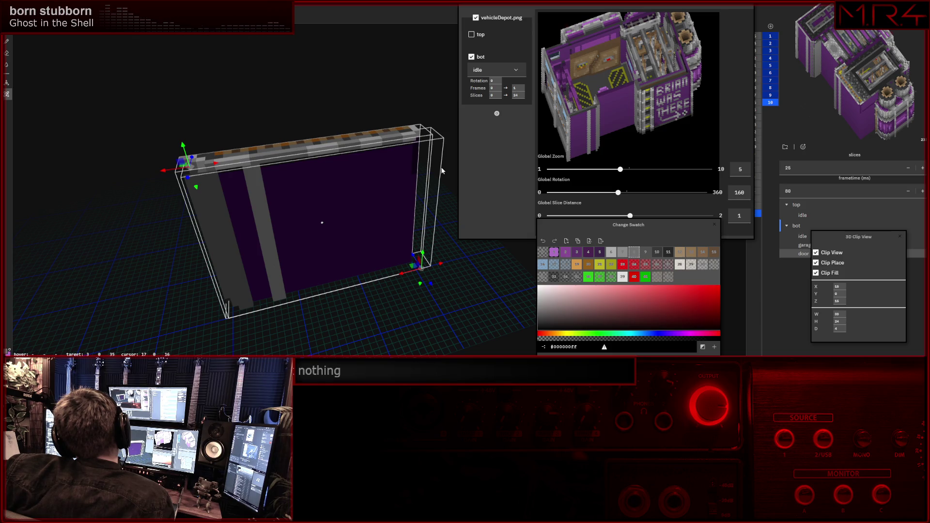
Restore the textured BRIAN WAS THERE panel in the clip view with the space key.
{"action": "key", "text": "space"}
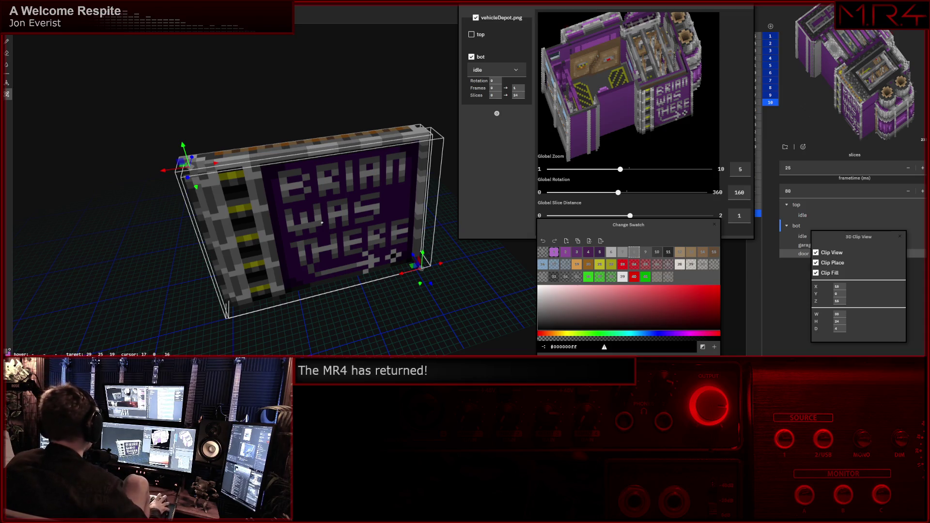
{"action": "scroll", "coordinate": [384, 59], "scroll_direction": "up", "scroll_amount": 1}
{"action": "scroll", "coordinate": [364, 68], "scroll_direction": "up", "scroll_amount": 1}
{"action": "scroll", "coordinate": [370, 73], "scroll_direction": "up", "scroll_amount": 2}
{"action": "scroll", "coordinate": [341, 95], "scroll_direction": "up", "scroll_amount": 1}
Orbit to face the sign's lettering front-on and move the 3D Clip View panel aside.
{"action": "mouse_move", "coordinate": [326, 104]}
{"action": "middle_mouse_down"}
{"action": "mouse_move", "coordinate": [320, 130]}
{"action": "mouse_move", "coordinate": [335, 139]}
{"action": "mouse_move", "coordinate": [328, 151]}
{"action": "mouse_move", "coordinate": [321, 145]}
{"action": "mouse_move", "coordinate": [344, 136]}
{"action": "middle_mouse_up"}
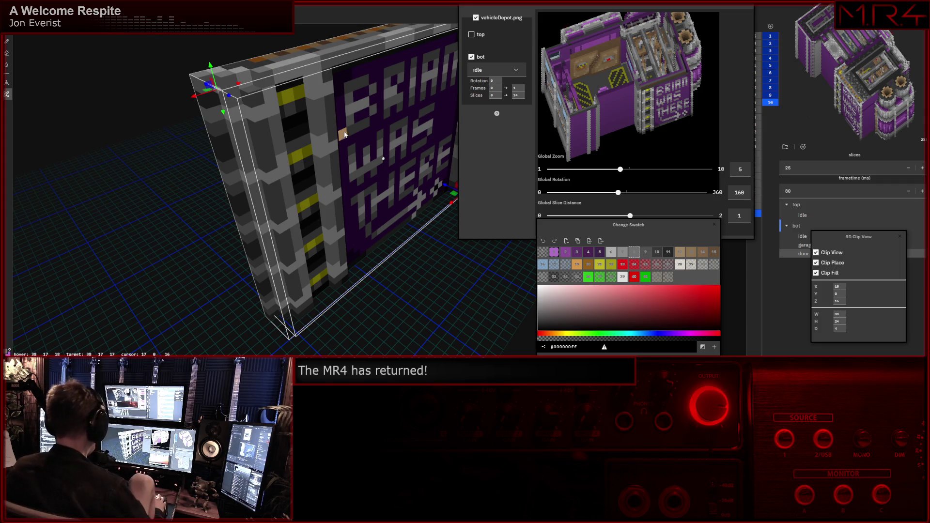
{"action": "middle_click_drag", "start_coordinate": [325, 153], "coordinate": [235, 160]}
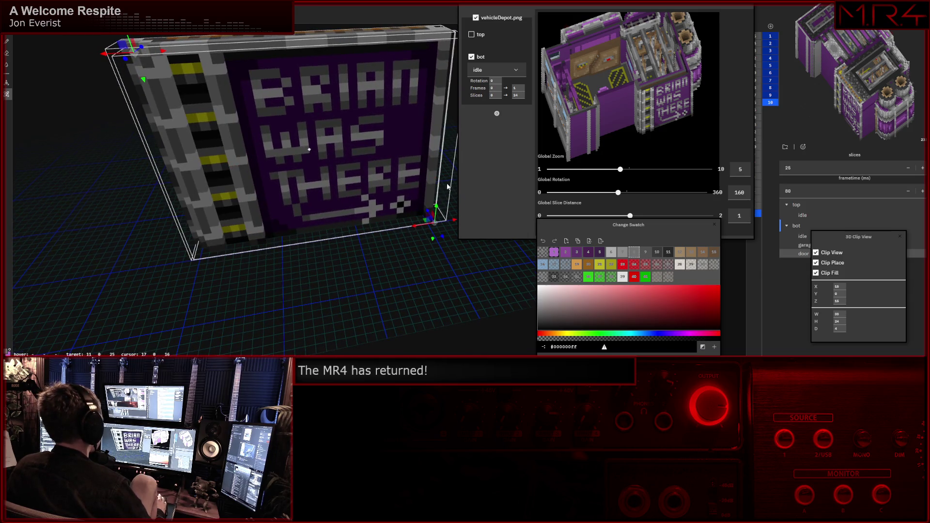
{"action": "middle_click_drag", "start_coordinate": [447, 187], "coordinate": [436, 190]}
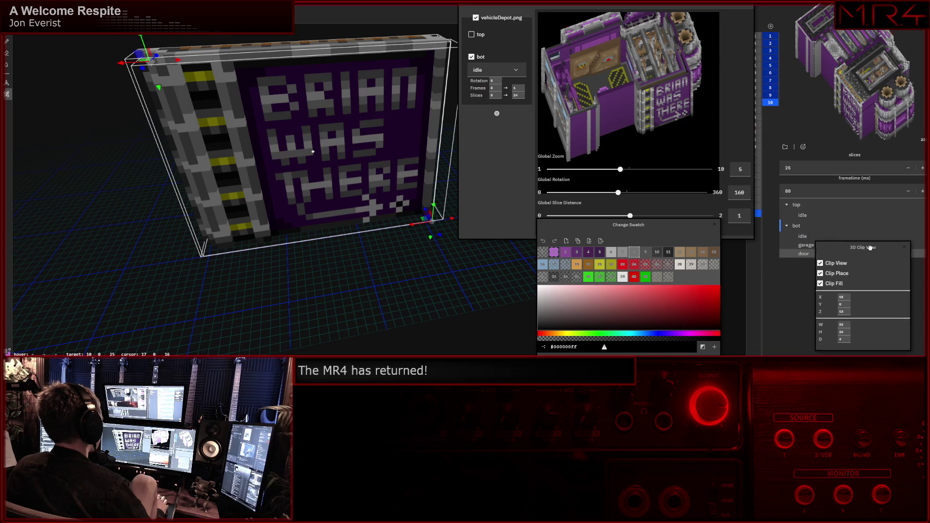
{"action": "left_click_drag", "start_coordinate": [860, 234], "coordinate": [879, 249]}
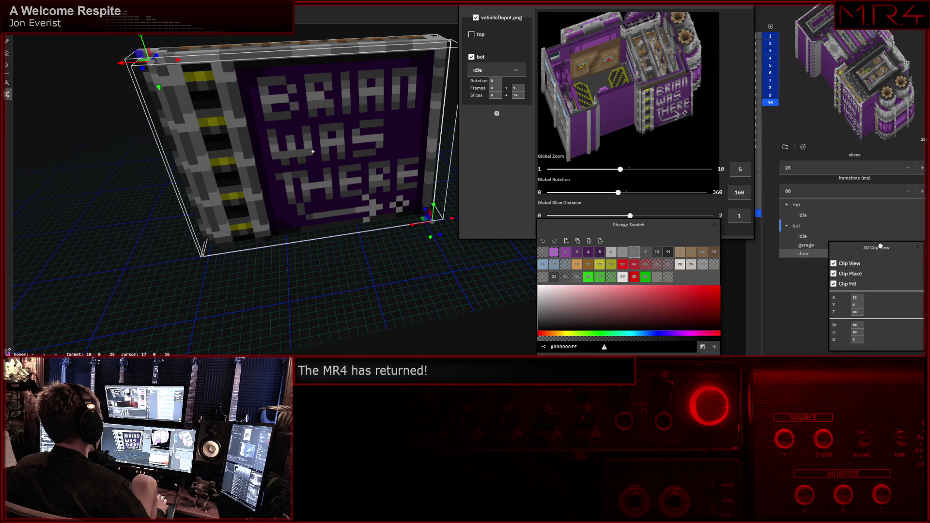
Switch to the bot layer's idle animation and nudge the clip region left along X, cutting off the lettering.
{"action": "left_click", "coordinate": [810, 236]}
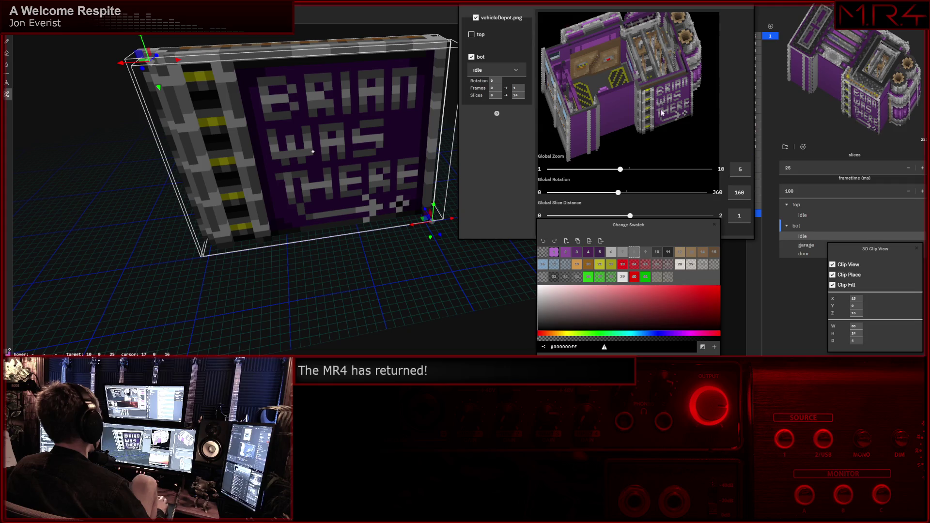
{"action": "middle_click_drag", "start_coordinate": [407, 124], "coordinate": [365, 126]}
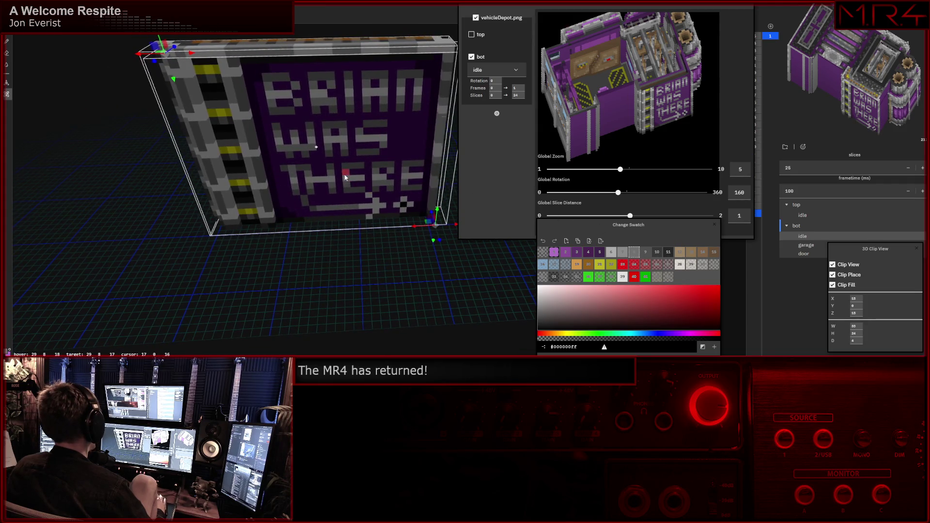
{"action": "middle_click_drag", "start_coordinate": [342, 174], "coordinate": [356, 191]}
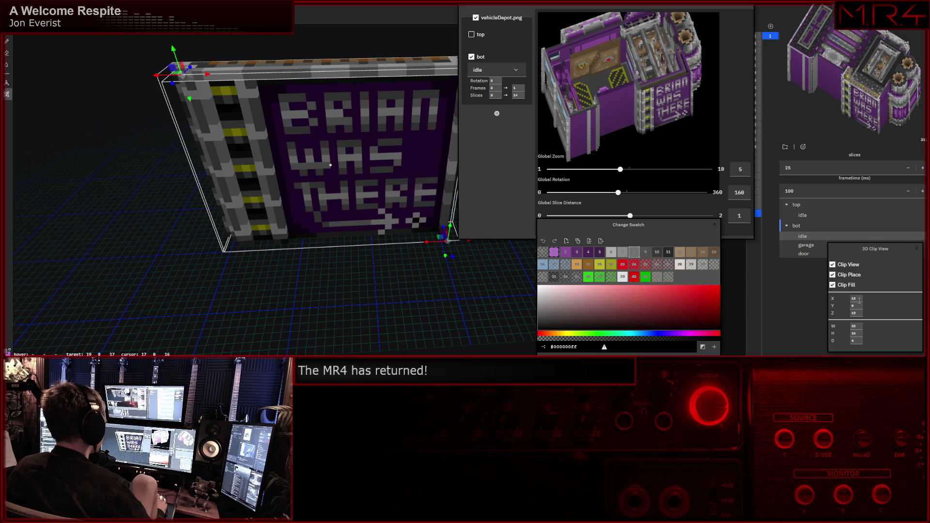
{"action": "key", "text": "Left"}
{"action": "key", "text": "Left"}
{"action": "key", "text": "Left"}
{"action": "key", "text": "Left"}
{"action": "key", "text": "Left"}
{"action": "key", "text": "Left"}
{"action": "key", "text": "Left"}
{"action": "key", "text": "Left"}
{"action": "key", "text": "Left"}
{"action": "key", "text": "Left"}
{"action": "key", "text": "Left"}
{"action": "key", "text": "Left"}
{"action": "key", "text": "Left"}
{"action": "key", "text": "Left"}
{"action": "key", "text": "Left"}
{"action": "key", "text": "Left"}
{"action": "key", "text": "Left"}
{"action": "key", "text": "Left"}
{"action": "key", "text": "Left"}
{"action": "key", "text": "Left"}
{"action": "key", "text": "Left"}
{"action": "key", "text": "Left"}
Shift the clip region one more step left along X and rotate to view the striped column.
{"action": "key", "text": "Left"}
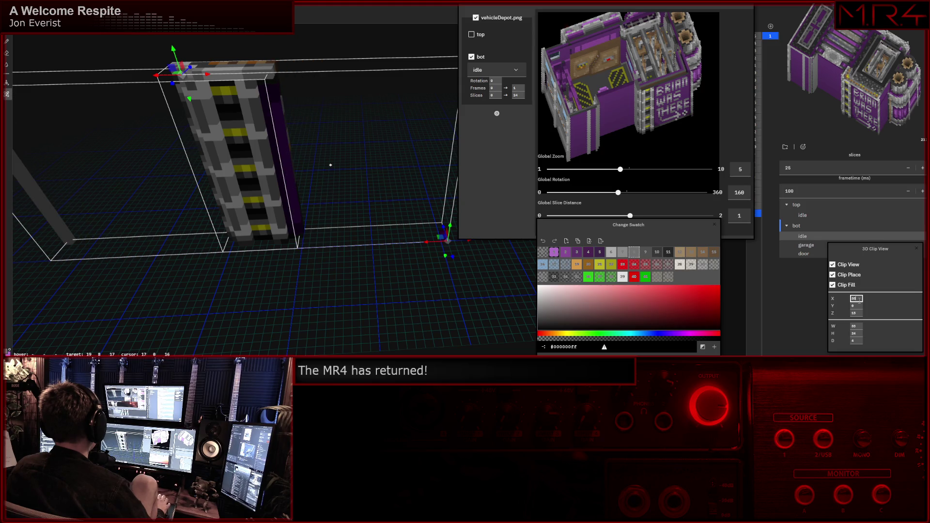
{"action": "key", "text": "Left"}
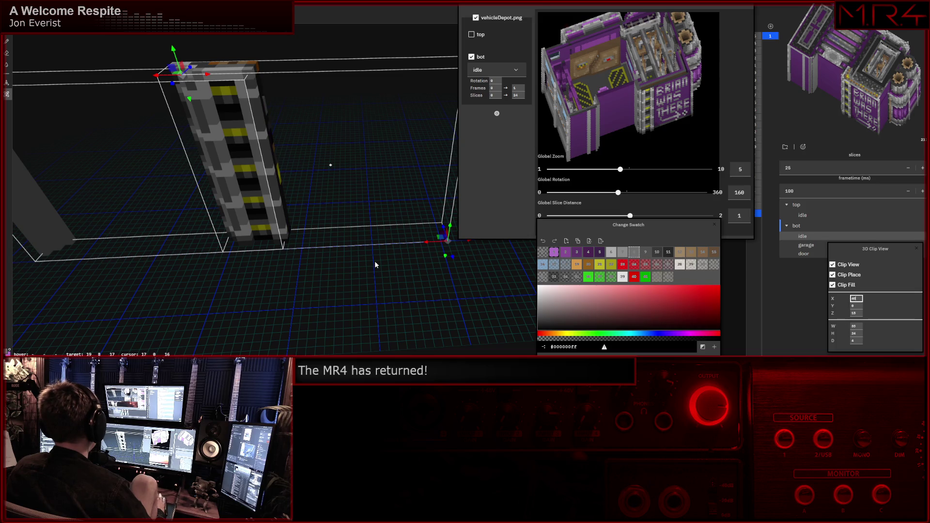
{"action": "mouse_move", "coordinate": [374, 261]}
{"action": "middle_mouse_down"}
{"action": "mouse_move", "coordinate": [431, 247]}
{"action": "mouse_move", "coordinate": [471, 255]}
{"action": "middle_mouse_up"}
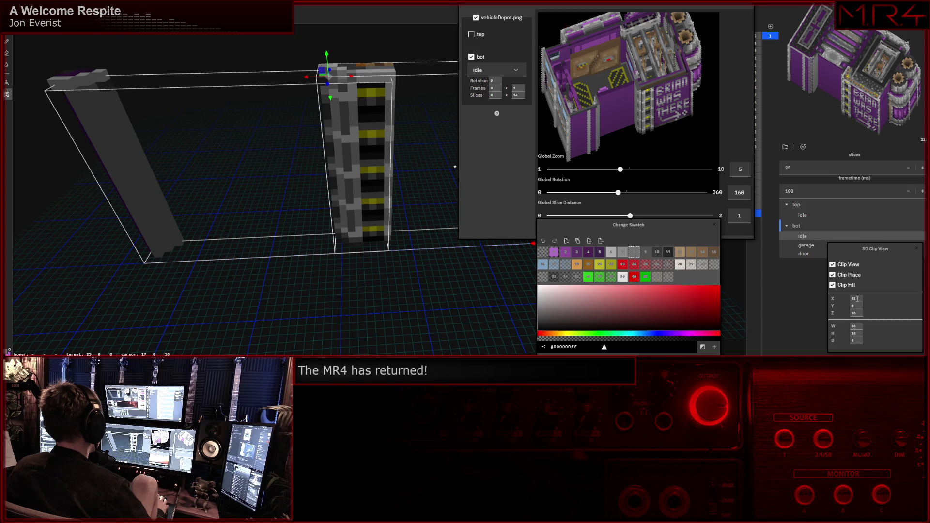
{"action": "scroll", "coordinate": [857, 298], "scroll_direction": "up", "scroll_amount": 1}
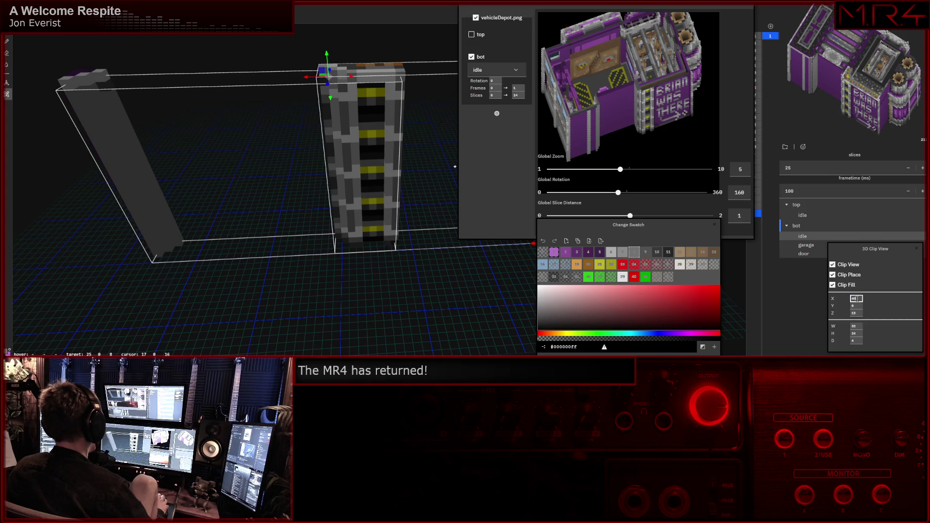
{"action": "scroll", "coordinate": [856, 298], "scroll_direction": "down", "scroll_amount": 1}
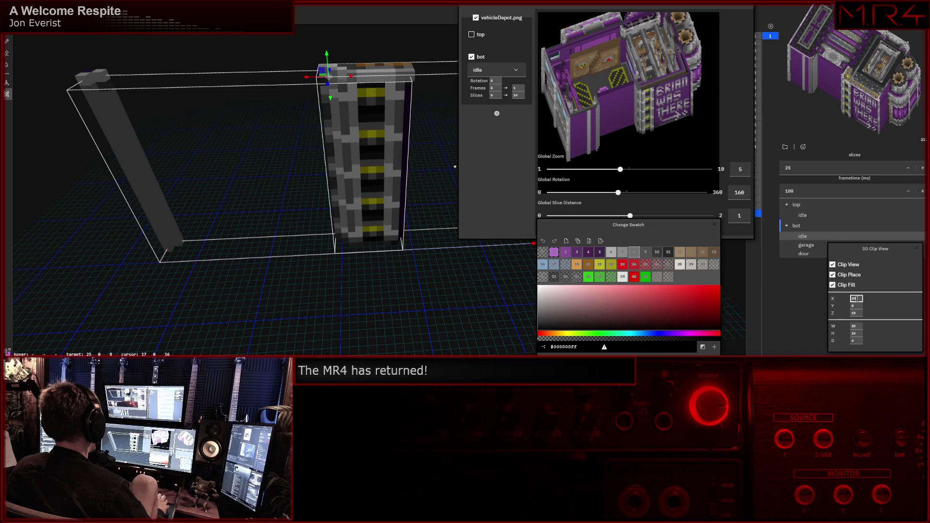
{"action": "scroll", "coordinate": [856, 298], "scroll_direction": "down", "scroll_amount": 1}
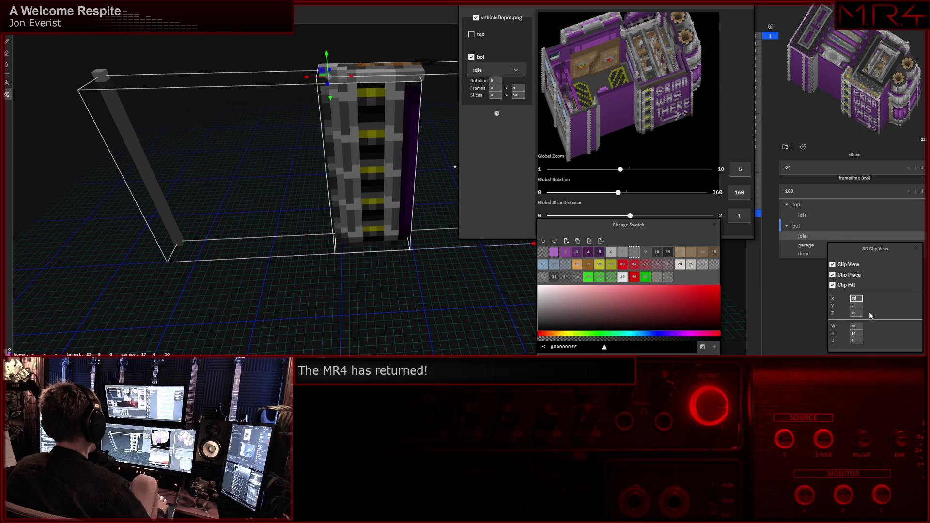
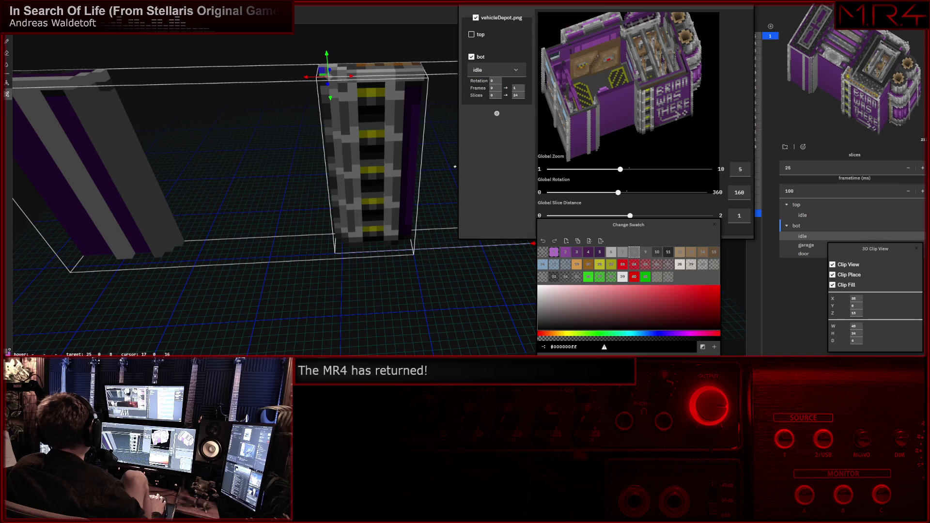
Bring the tower into view and switch to the voxel selection tool.
{"action": "mouse_move", "coordinate": [280, 231]}
{"action": "middle_mouse_down"}
{"action": "mouse_move", "coordinate": [323, 249]}
{"action": "mouse_move", "coordinate": [301, 234]}
{"action": "mouse_move", "coordinate": [353, 239]}
{"action": "mouse_move", "coordinate": [336, 246]}
{"action": "mouse_move", "coordinate": [338, 227]}
{"action": "mouse_move", "coordinate": [263, 225]}
{"action": "middle_mouse_up"}
{"action": "scroll", "coordinate": [338, 227], "scroll_direction": "up", "scroll_amount": 3}
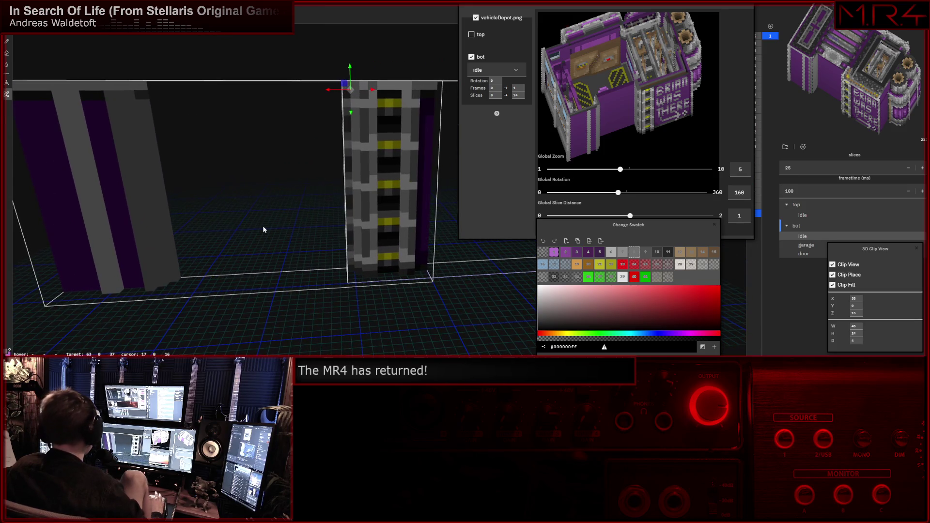
{"action": "key", "text": "b"}
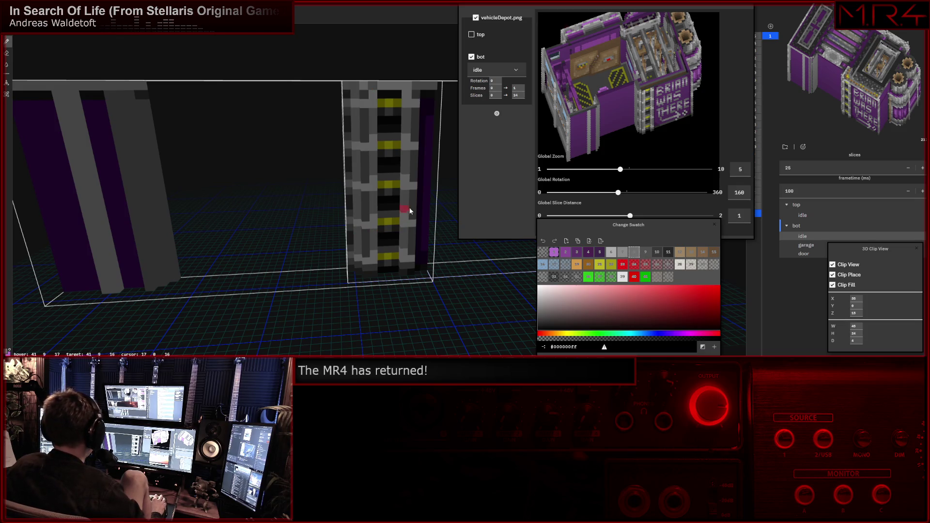
{"action": "middle_click_drag", "start_coordinate": [356, 205], "coordinate": [372, 204]}
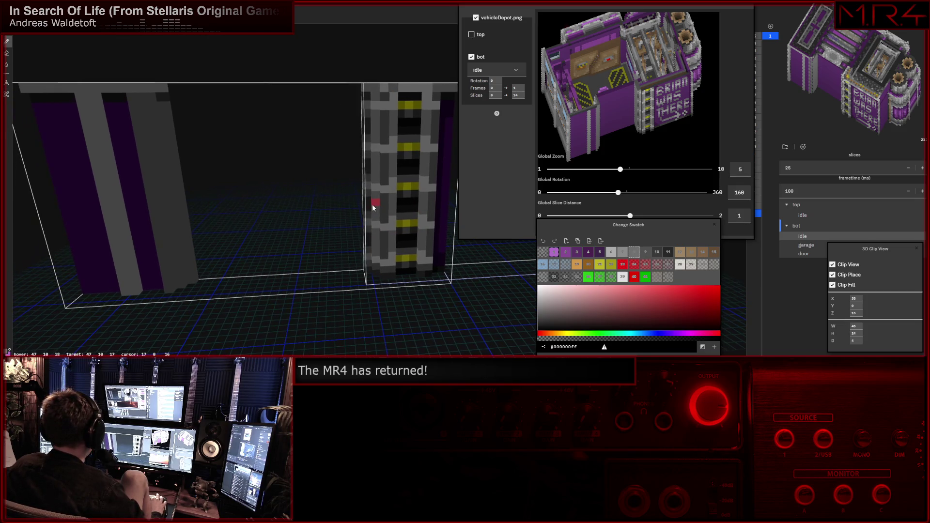
{"action": "mouse_move", "coordinate": [431, 207]}
{"action": "middle_mouse_down"}
{"action": "mouse_move", "coordinate": [283, 195]}
{"action": "mouse_move", "coordinate": [312, 183]}
{"action": "middle_mouse_up"}
{"action": "scroll", "coordinate": [312, 182], "scroll_direction": "down", "scroll_amount": 2}
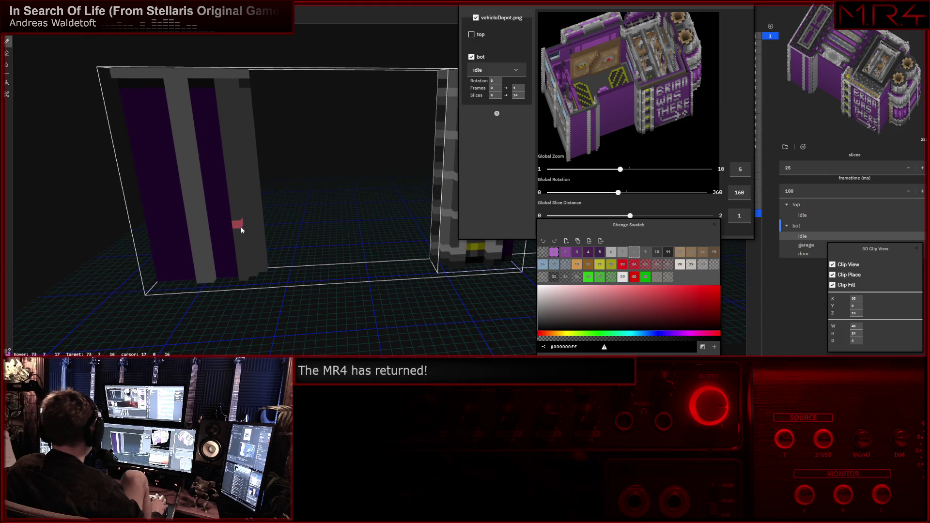
{"action": "scroll", "coordinate": [202, 252], "scroll_direction": "up", "scroll_amount": 3}
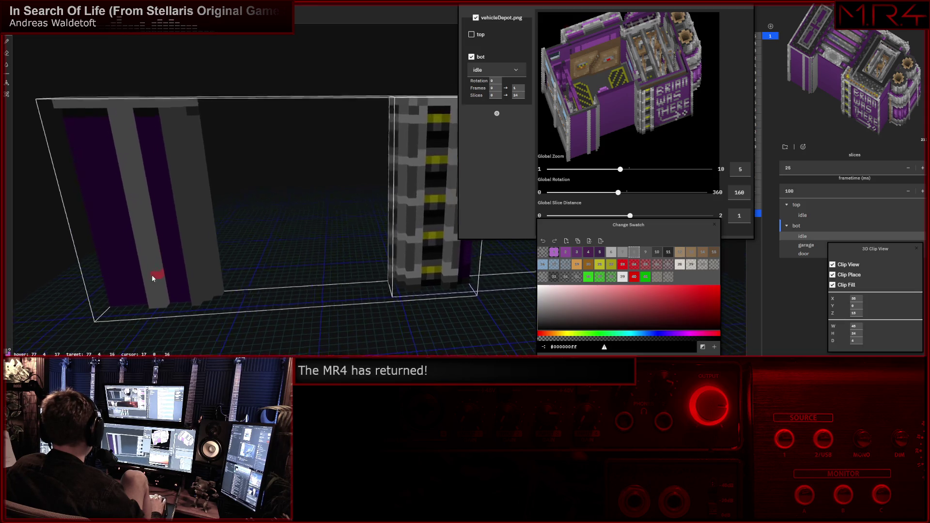
{"action": "scroll", "coordinate": [109, 252], "scroll_direction": "up", "scroll_amount": 3}
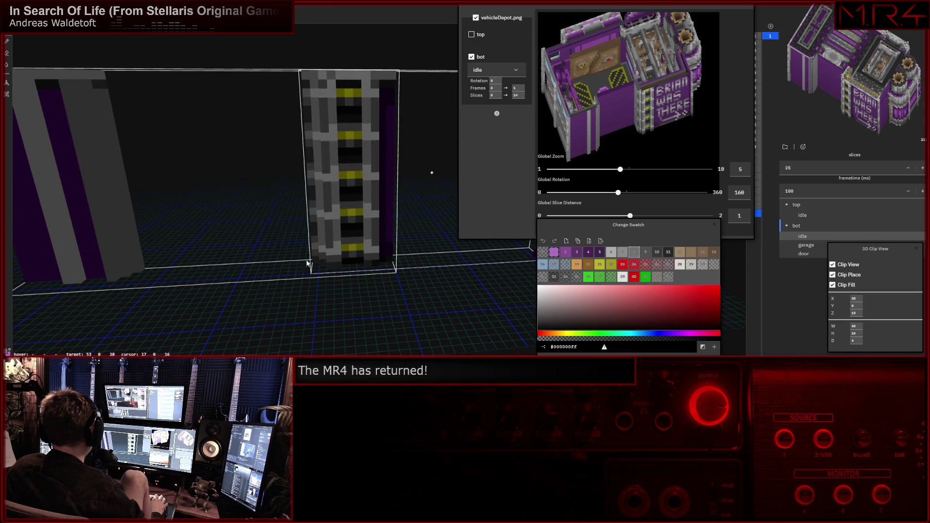
Select the gray pillar column from its base up the yellow-lit tower wall.
{"action": "left_click", "coordinate": [378, 265]}
{"action": "mouse_move", "coordinate": [358, 267]}
{"action": "left_mouse_down"}
{"action": "mouse_move", "coordinate": [314, 268]}
{"action": "mouse_move", "coordinate": [339, 251]}
{"action": "left_mouse_up"}
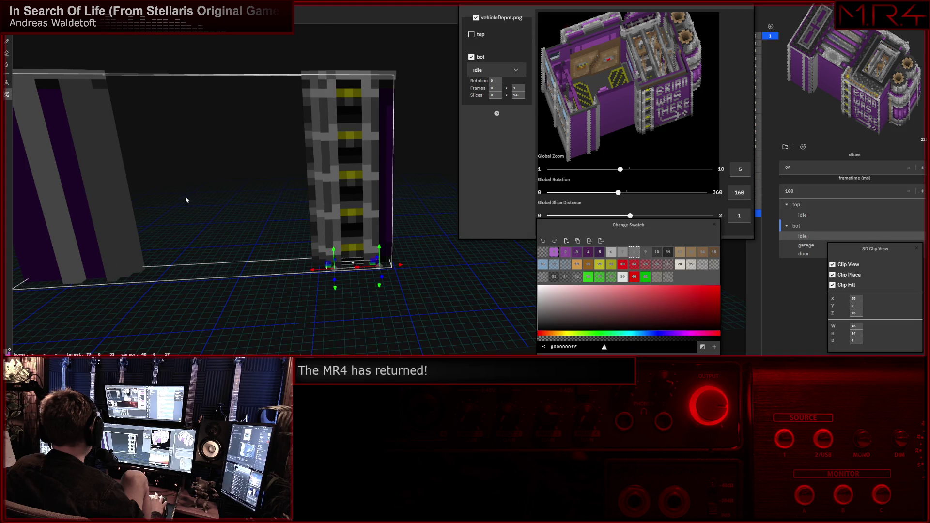
{"action": "right_click_drag", "start_coordinate": [335, 253], "coordinate": [230, 274]}
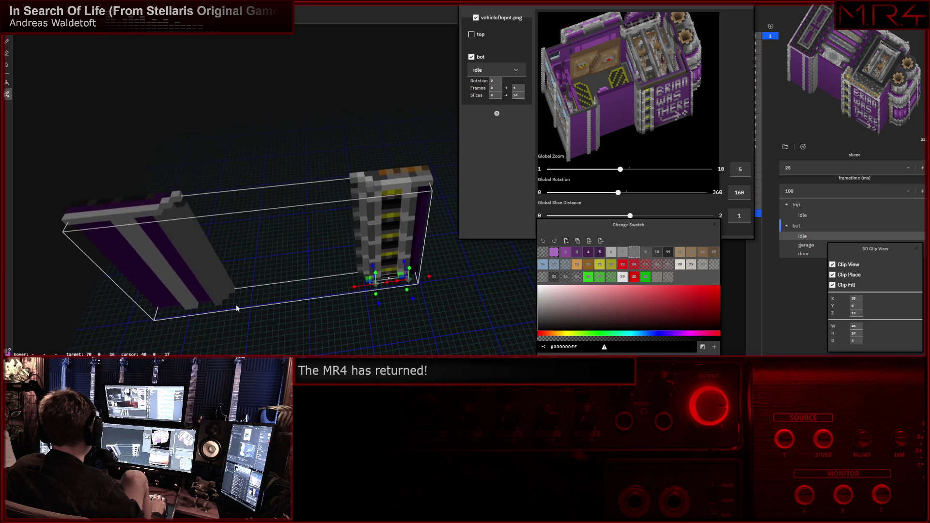
{"action": "right_click_drag", "start_coordinate": [236, 305], "coordinate": [384, 294]}
{"action": "left_click_drag", "start_coordinate": [372, 309], "coordinate": [371, 156]}
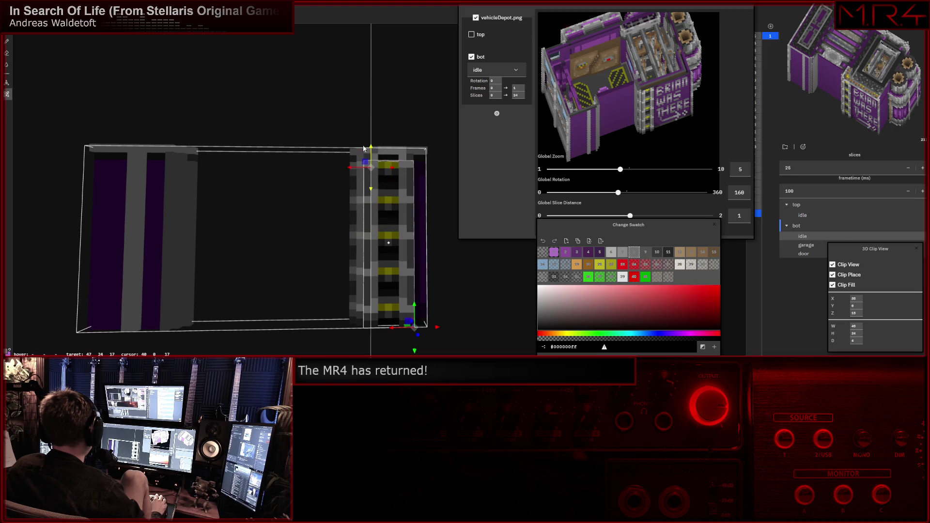
Slide the copied pillar along the horizontal axis and place it on the left purple wall.
{"action": "mouse_move", "coordinate": [360, 138]}
{"action": "right_mouse_down"}
{"action": "mouse_move", "coordinate": [339, 262]}
{"action": "mouse_move", "coordinate": [339, 195]}
{"action": "mouse_move", "coordinate": [352, 196]}
{"action": "mouse_move", "coordinate": [344, 271]}
{"action": "mouse_move", "coordinate": [348, 201]}
{"action": "mouse_move", "coordinate": [334, 225]}
{"action": "mouse_move", "coordinate": [335, 215]}
{"action": "mouse_move", "coordinate": [360, 206]}
{"action": "mouse_move", "coordinate": [351, 240]}
{"action": "mouse_move", "coordinate": [337, 226]}
{"action": "right_mouse_up"}
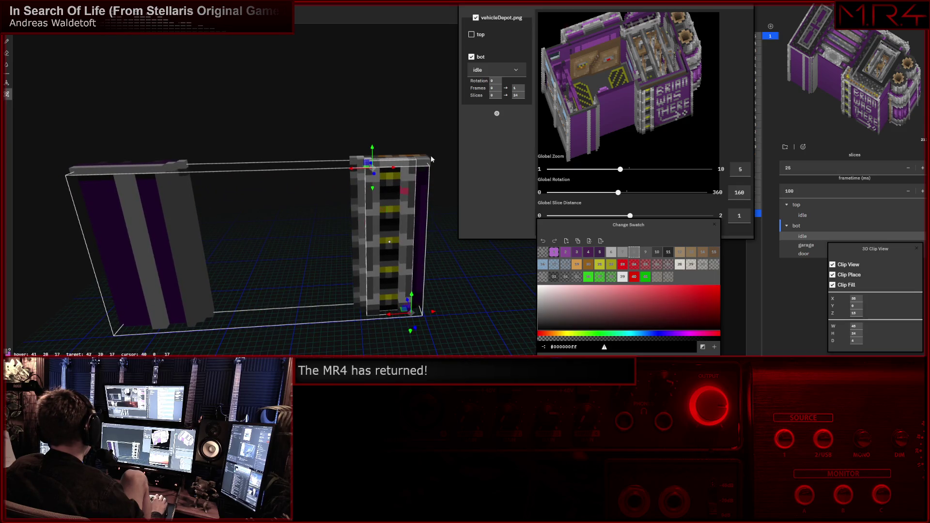
{"action": "type", "text": "5"}
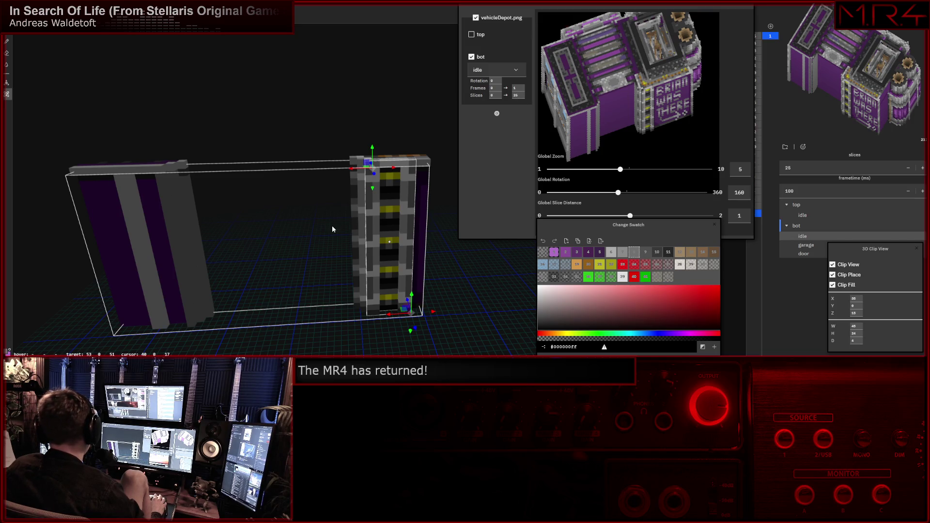
{"action": "left_click_drag", "start_coordinate": [434, 312], "coordinate": [227, 306]}
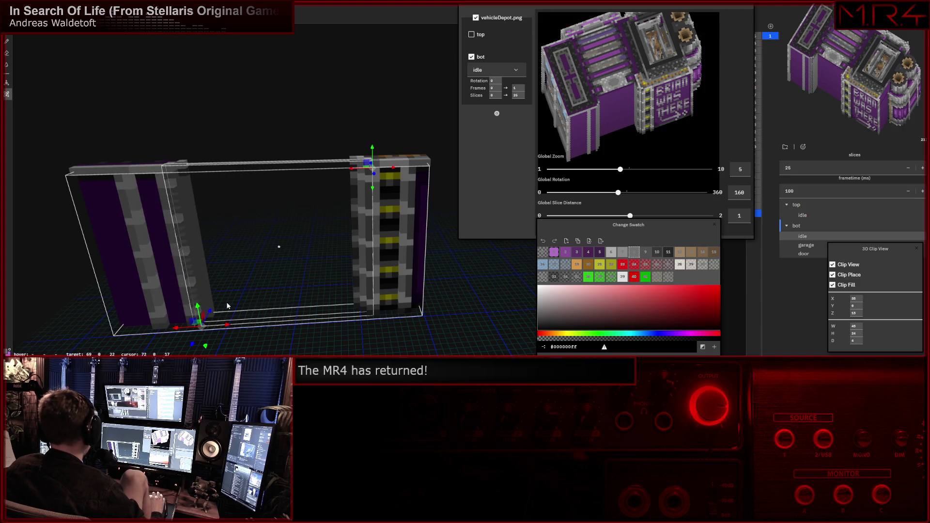
{"action": "left_click", "coordinate": [228, 306]}
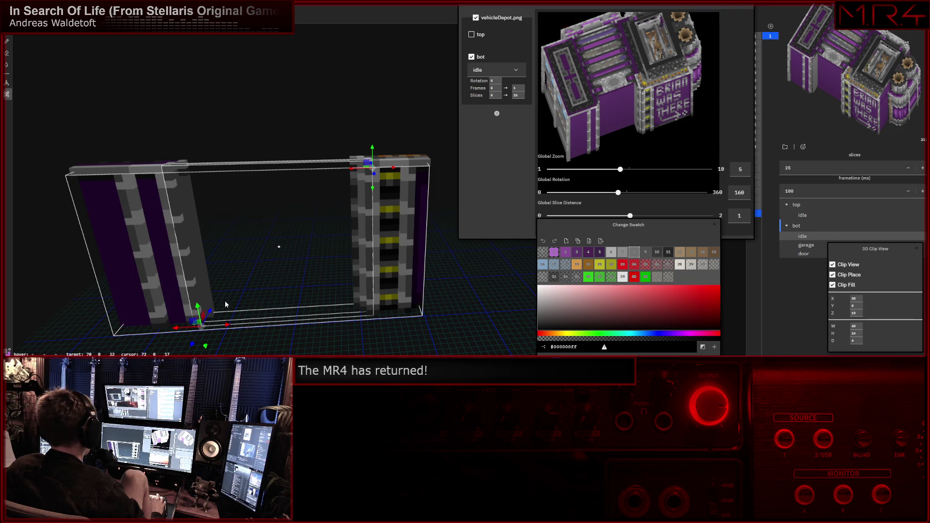
Reselect voxels at the right tower's base, shifting the selection left along it.
{"action": "key", "text": "v"}
{"action": "left_click", "coordinate": [407, 314]}
{"action": "left_click_drag", "start_coordinate": [390, 315], "coordinate": [368, 315]}
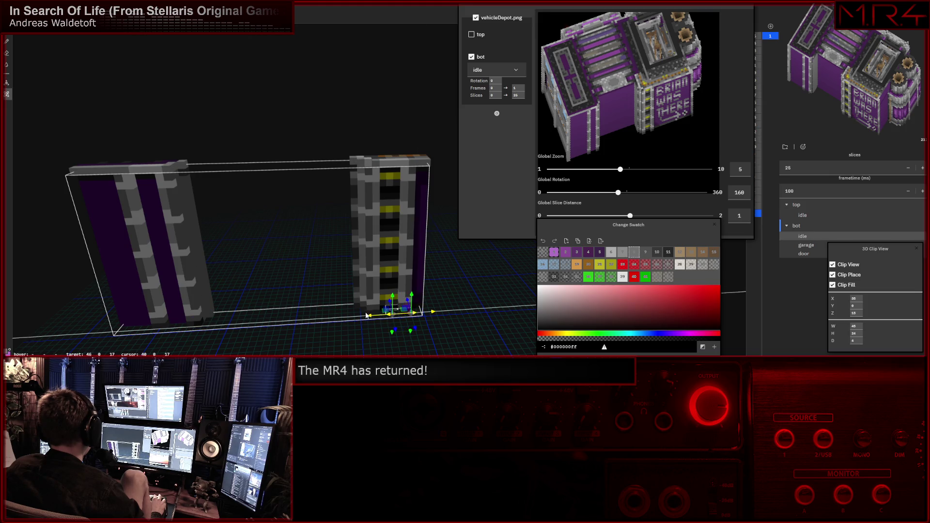
Extend the tower pillar selection from its base all the way to the top.
{"action": "mouse_move", "coordinate": [362, 301]}
{"action": "middle_mouse_down"}
{"action": "mouse_move", "coordinate": [371, 331]}
{"action": "mouse_move", "coordinate": [390, 290]}
{"action": "mouse_move", "coordinate": [517, 304]}
{"action": "mouse_move", "coordinate": [488, 285]}
{"action": "mouse_move", "coordinate": [309, 251]}
{"action": "mouse_move", "coordinate": [339, 305]}
{"action": "mouse_move", "coordinate": [334, 332]}
{"action": "mouse_move", "coordinate": [221, 319]}
{"action": "mouse_move", "coordinate": [379, 317]}
{"action": "mouse_move", "coordinate": [377, 304]}
{"action": "mouse_move", "coordinate": [389, 303]}
{"action": "middle_mouse_up"}
{"action": "scroll", "coordinate": [390, 289], "scroll_direction": "up", "scroll_amount": 3}
{"action": "scroll", "coordinate": [390, 289], "scroll_direction": "down", "scroll_amount": 3}
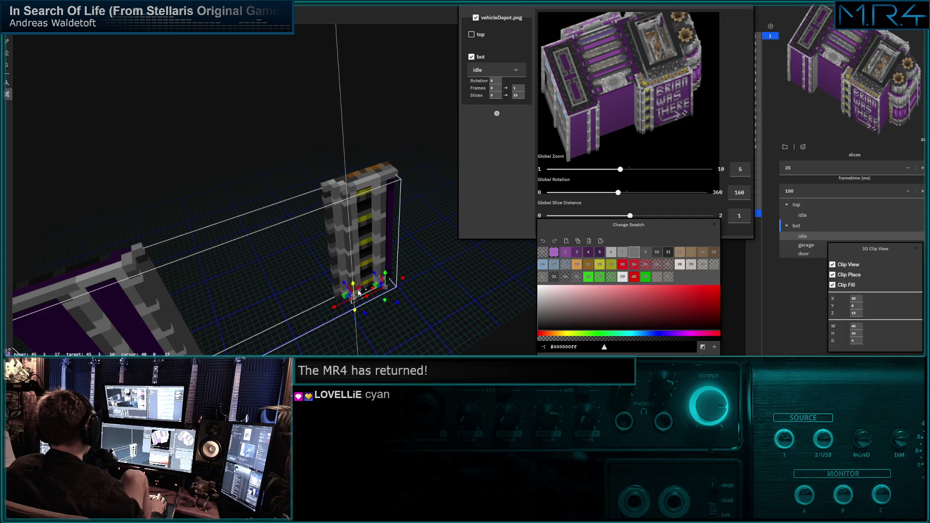
{"action": "mouse_move", "coordinate": [347, 288]}
{"action": "middle_mouse_down"}
{"action": "mouse_move", "coordinate": [362, 292]}
{"action": "mouse_move", "coordinate": [351, 237]}
{"action": "middle_mouse_up"}
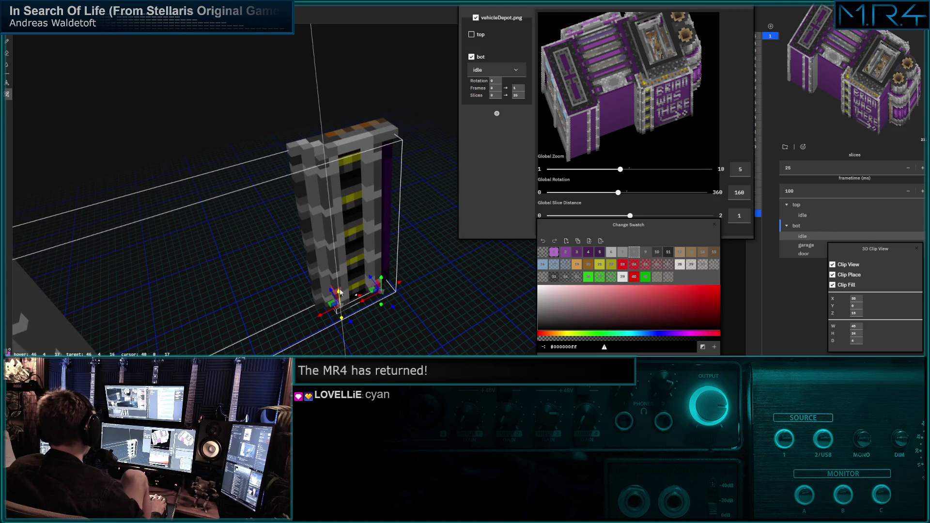
{"action": "left_click_drag", "start_coordinate": [339, 291], "coordinate": [332, 144]}
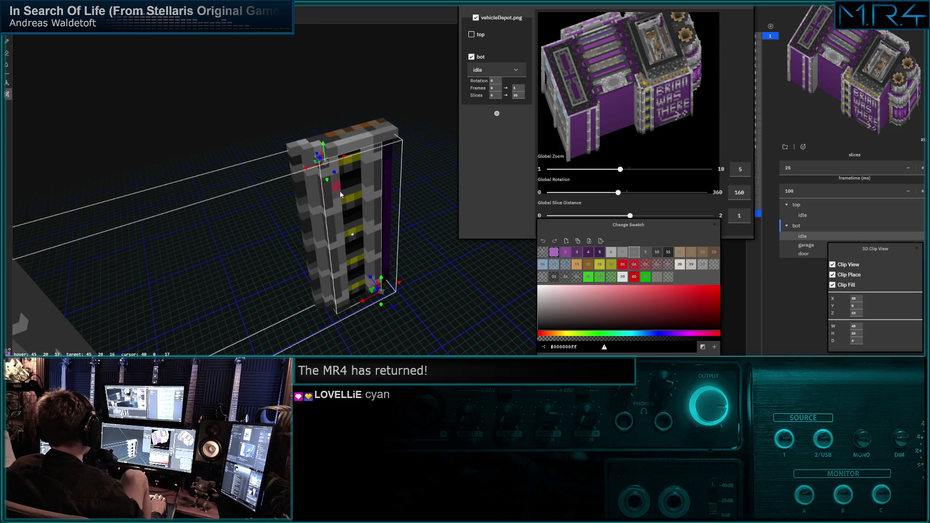
{"action": "mouse_move", "coordinate": [340, 195]}
{"action": "middle_mouse_down"}
{"action": "mouse_move", "coordinate": [359, 264]}
{"action": "mouse_move", "coordinate": [282, 196]}
{"action": "middle_mouse_up"}
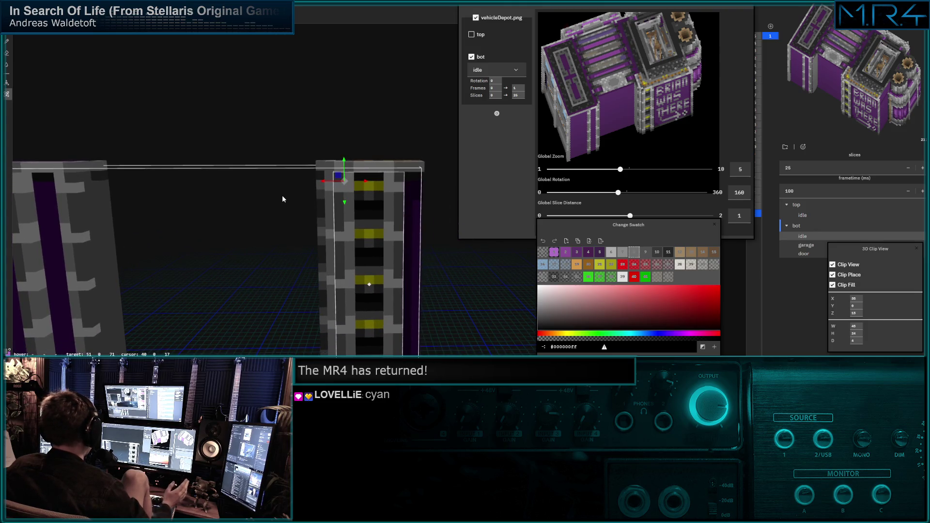
Move the full-height pillar copy against the left wall and confirm its placement.
{"action": "mouse_move", "coordinate": [272, 194]}
{"action": "middle_mouse_down"}
{"action": "mouse_move", "coordinate": [288, 138]}
{"action": "mouse_move", "coordinate": [295, 172]}
{"action": "middle_mouse_up"}
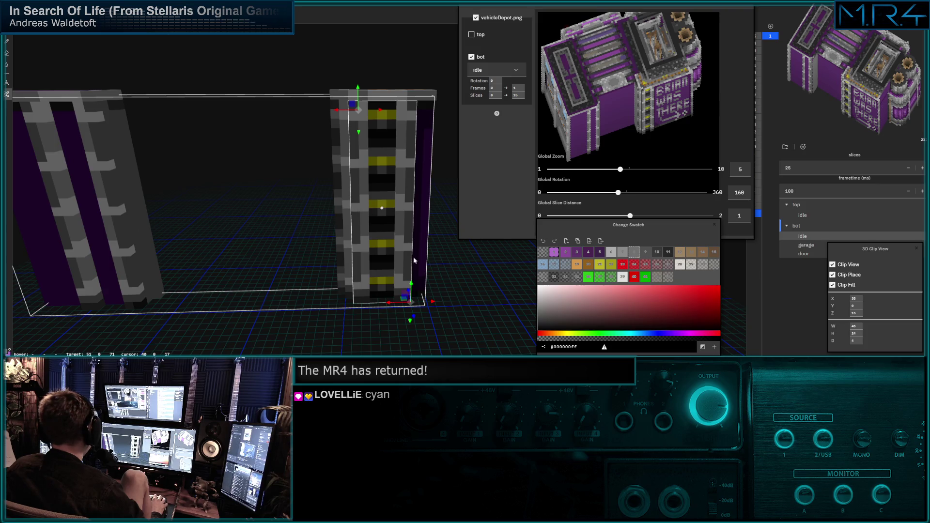
{"action": "mouse_move", "coordinate": [433, 302]}
{"action": "left_mouse_down"}
{"action": "mouse_move", "coordinate": [157, 298]}
{"action": "mouse_move", "coordinate": [168, 299]}
{"action": "left_mouse_up"}
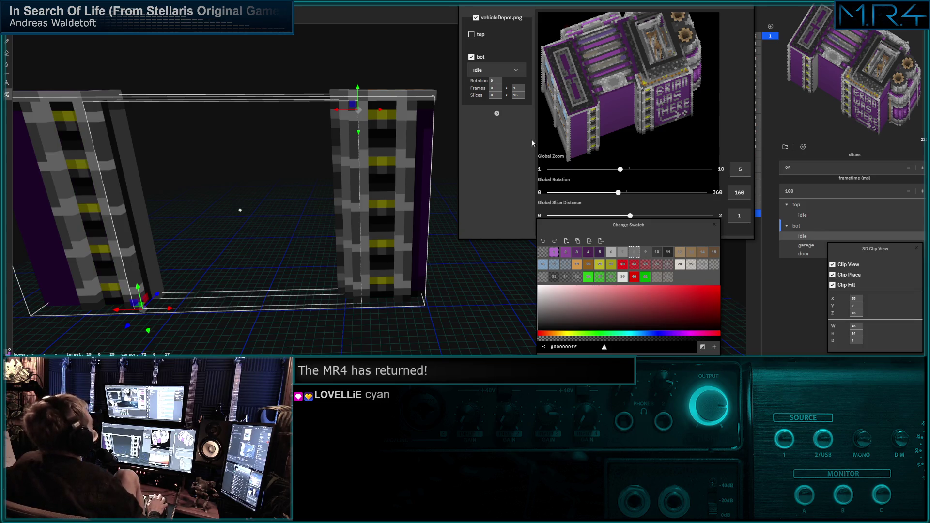
{"action": "mouse_move", "coordinate": [126, 181]}
{"action": "middle_mouse_down"}
{"action": "mouse_move", "coordinate": [206, 184]}
{"action": "mouse_move", "coordinate": [327, 156]}
{"action": "mouse_move", "coordinate": [297, 233]}
{"action": "mouse_move", "coordinate": [273, 148]}
{"action": "mouse_move", "coordinate": [282, 209]}
{"action": "middle_mouse_up"}
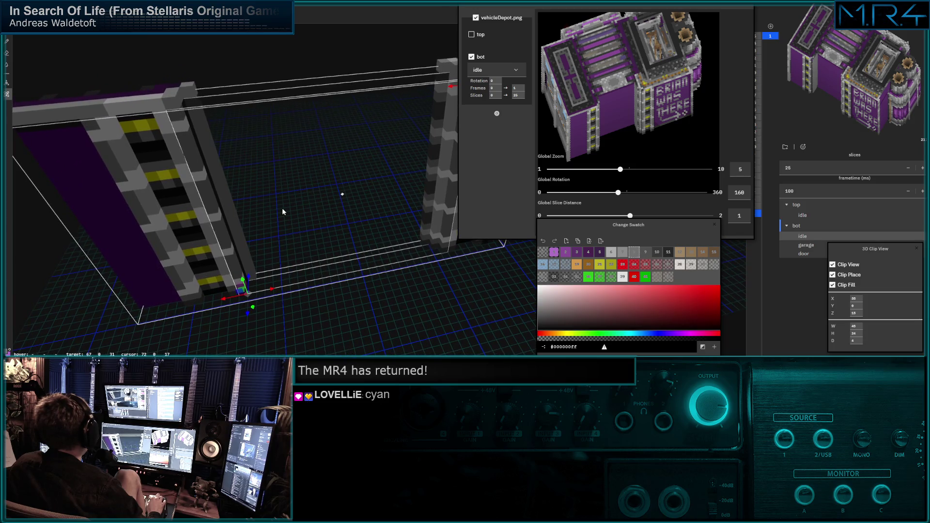
{"action": "mouse_move", "coordinate": [281, 170]}
{"action": "middle_mouse_down"}
{"action": "mouse_move", "coordinate": [260, 182]}
{"action": "mouse_move", "coordinate": [253, 201]}
{"action": "mouse_move", "coordinate": [237, 199]}
{"action": "mouse_move", "coordinate": [267, 173]}
{"action": "mouse_move", "coordinate": [257, 142]}
{"action": "middle_mouse_up"}
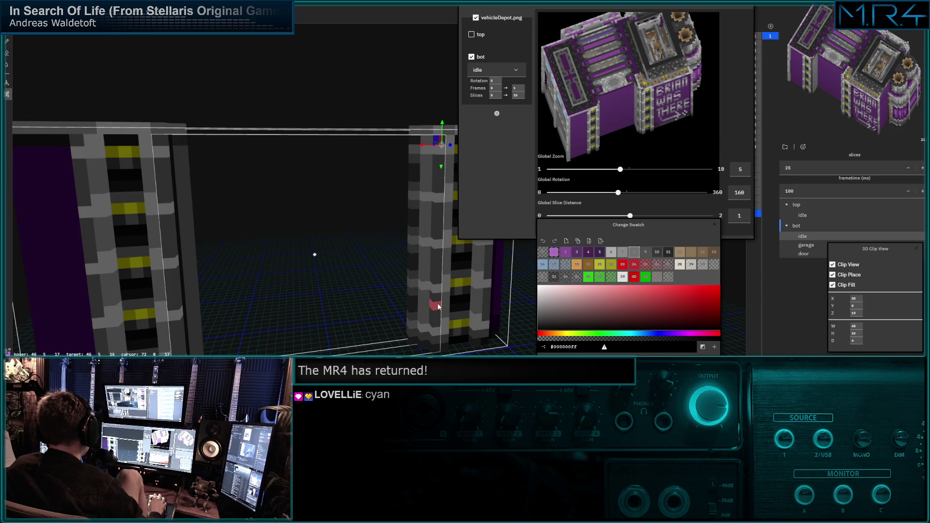
{"action": "mouse_move", "coordinate": [413, 301]}
{"action": "middle_mouse_down"}
{"action": "mouse_move", "coordinate": [392, 305]}
{"action": "mouse_move", "coordinate": [409, 305]}
{"action": "mouse_move", "coordinate": [416, 291]}
{"action": "middle_mouse_up"}
{"action": "key", "text": "Escape"}
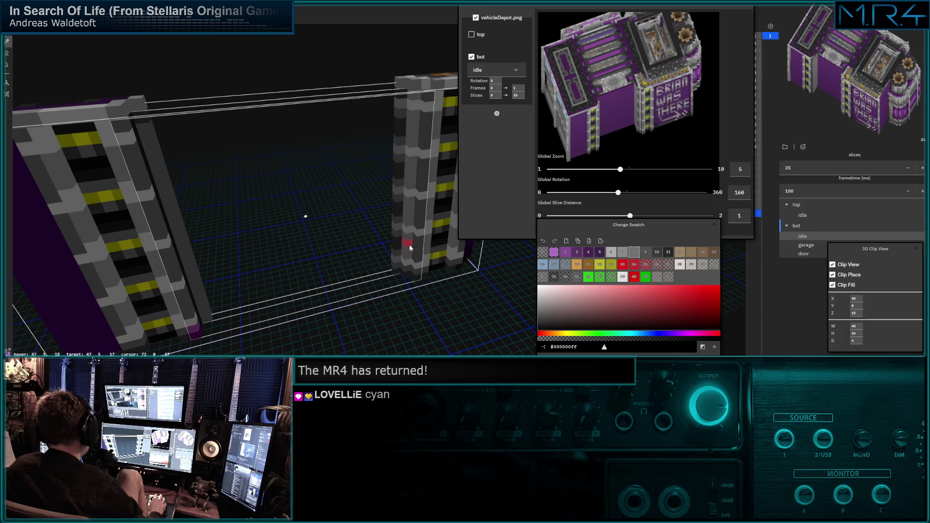
Orbit and zoom in to inspect the copied left pillar.
{"action": "mouse_move", "coordinate": [243, 223]}
{"action": "middle_mouse_down"}
{"action": "mouse_move", "coordinate": [273, 236]}
{"action": "mouse_move", "coordinate": [232, 241]}
{"action": "mouse_move", "coordinate": [373, 224]}
{"action": "mouse_move", "coordinate": [337, 237]}
{"action": "middle_mouse_up"}
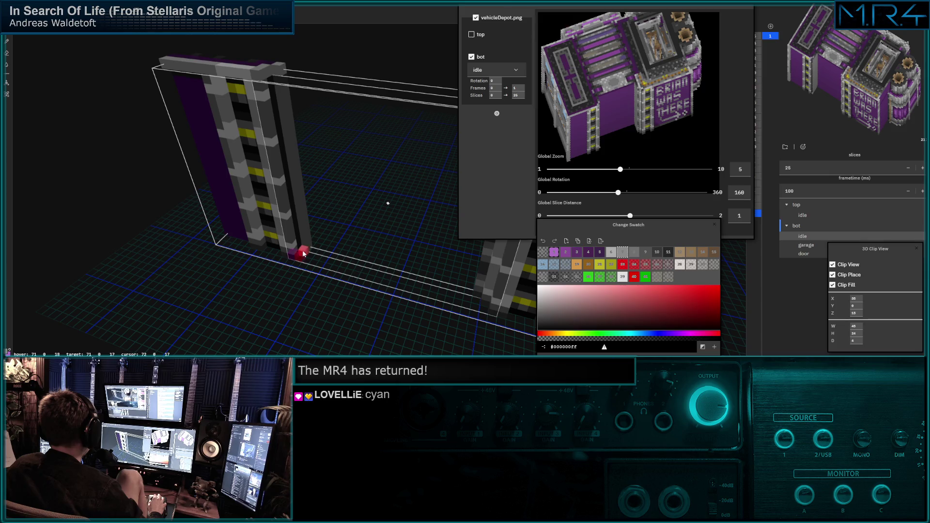
{"action": "mouse_move", "coordinate": [304, 243]}
{"action": "middle_mouse_down"}
{"action": "mouse_move", "coordinate": [336, 229]}
{"action": "mouse_move", "coordinate": [334, 252]}
{"action": "mouse_move", "coordinate": [317, 266]}
{"action": "middle_mouse_up"}
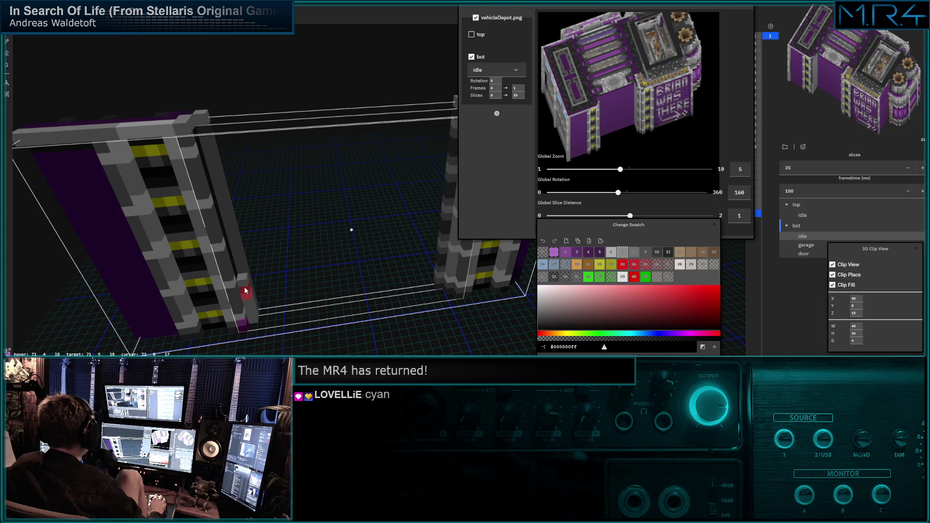
{"action": "mouse_move", "coordinate": [245, 291]}
{"action": "middle_mouse_down"}
{"action": "mouse_move", "coordinate": [287, 226]}
{"action": "mouse_move", "coordinate": [273, 219]}
{"action": "mouse_move", "coordinate": [286, 272]}
{"action": "middle_mouse_up"}
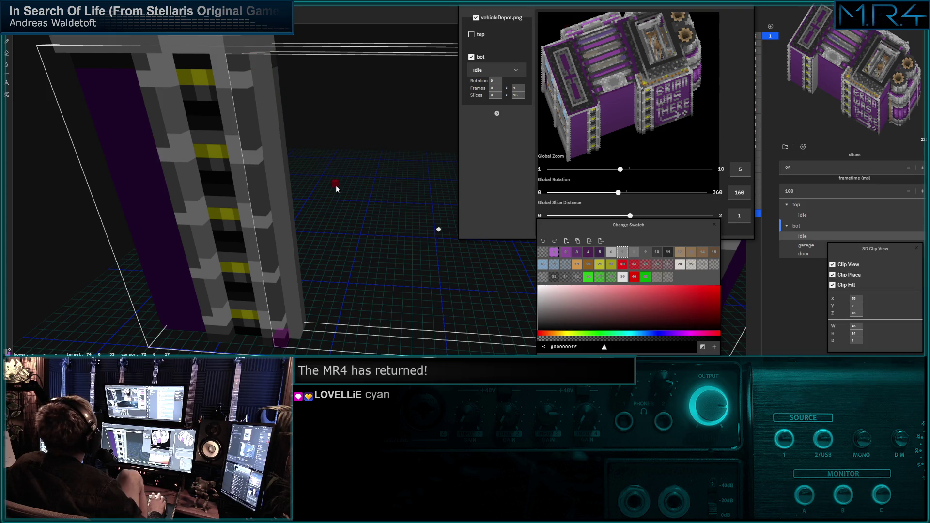
{"action": "scroll", "coordinate": [328, 175], "scroll_direction": "up", "scroll_amount": 2}
Set the preview's Global Rotation to 165 and orbit around the left pillar face-on.
{"action": "middle_click_drag", "start_coordinate": [322, 167], "coordinate": [333, 161]}
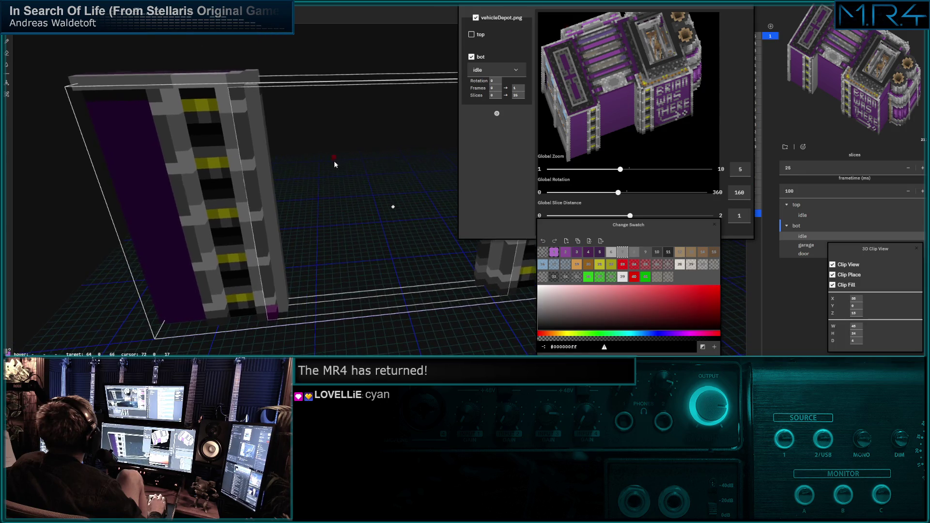
{"action": "mouse_move", "coordinate": [618, 193]}
{"action": "left_mouse_down"}
{"action": "mouse_move", "coordinate": [637, 193]}
{"action": "mouse_move", "coordinate": [621, 194]}
{"action": "left_mouse_up"}
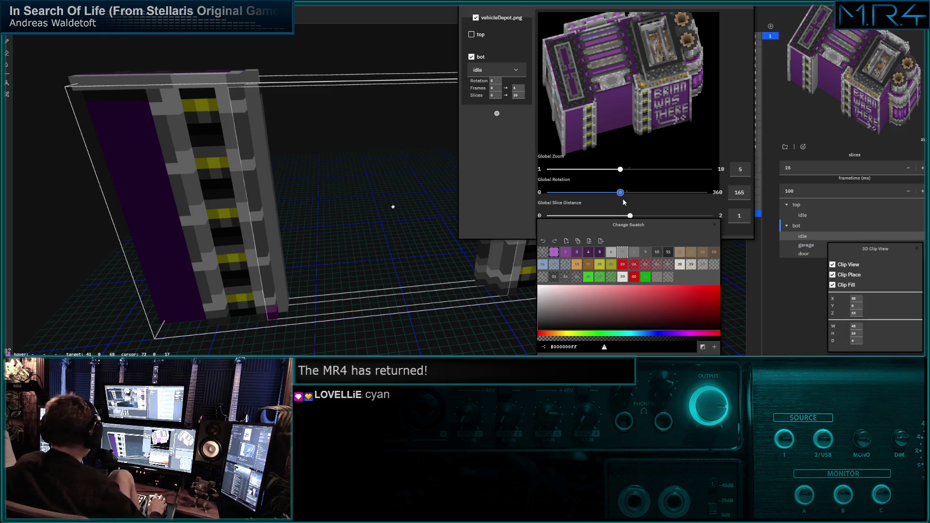
{"action": "left_click_drag", "start_coordinate": [388, 222], "coordinate": [308, 223]}
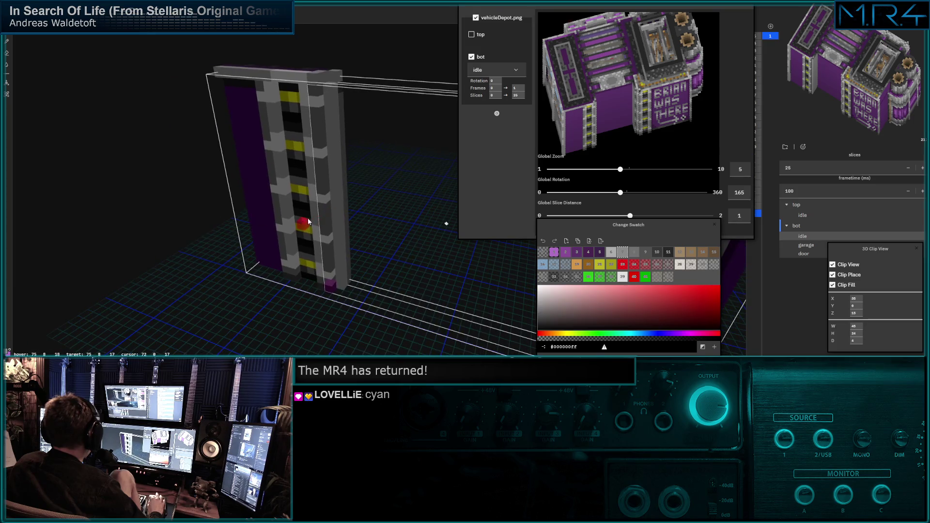
{"action": "left_click_drag", "start_coordinate": [366, 196], "coordinate": [308, 223]}
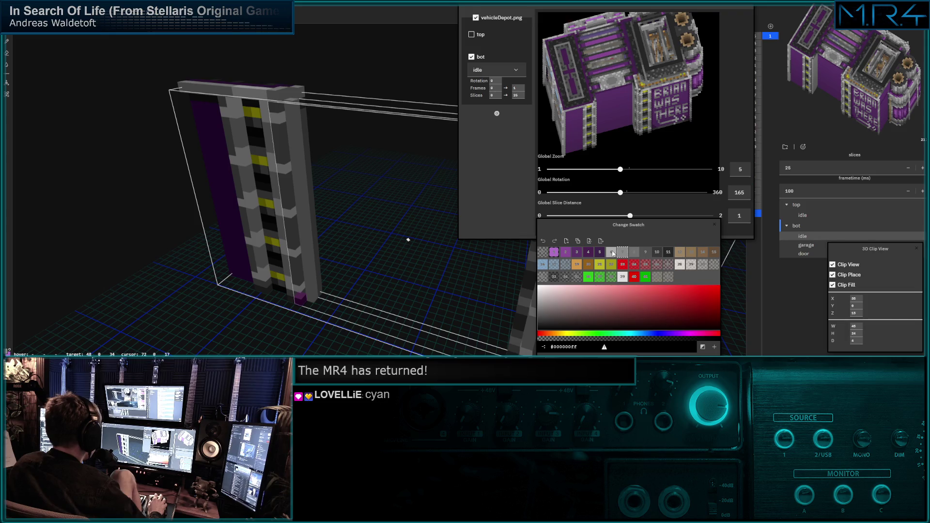
{"action": "left_click_drag", "start_coordinate": [407, 240], "coordinate": [354, 236]}
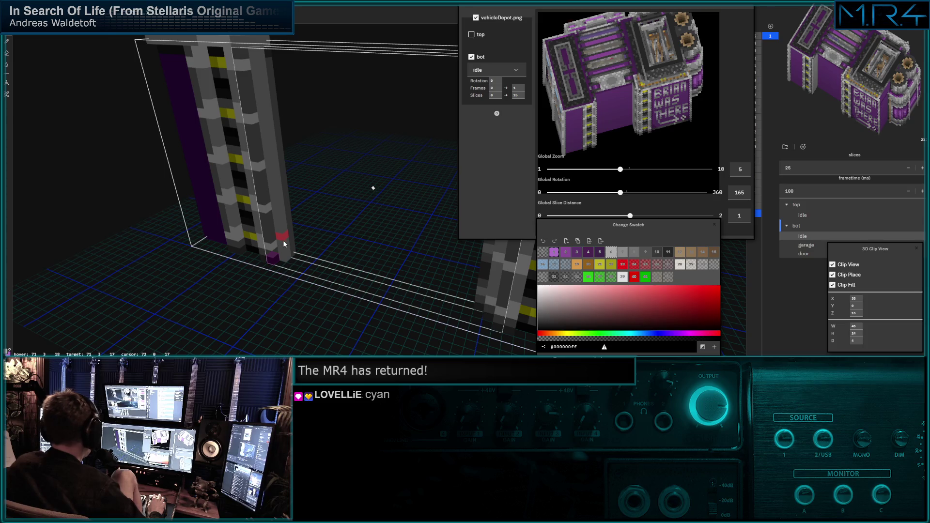
{"action": "mouse_move", "coordinate": [282, 244]}
{"action": "left_mouse_down"}
{"action": "mouse_move", "coordinate": [290, 212]}
{"action": "mouse_move", "coordinate": [258, 282]}
{"action": "left_mouse_up"}
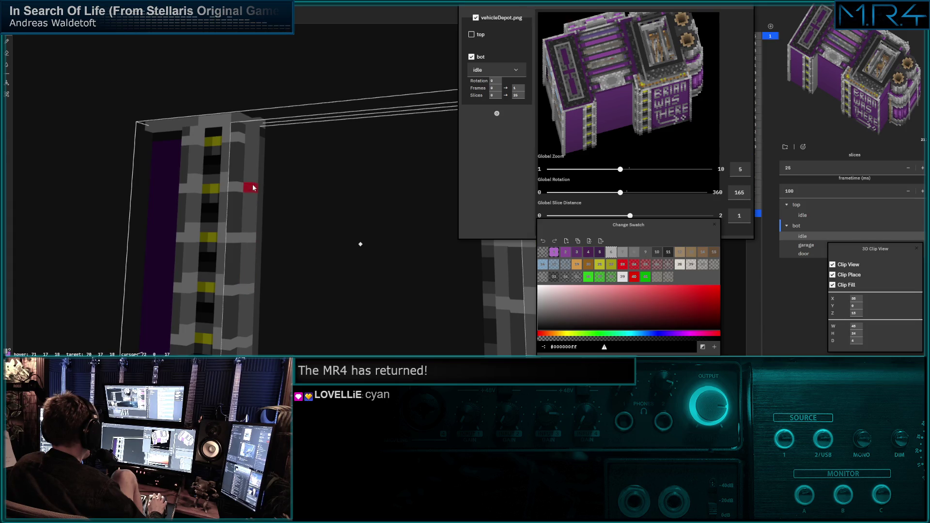
{"action": "left_click_drag", "start_coordinate": [275, 187], "coordinate": [285, 195]}
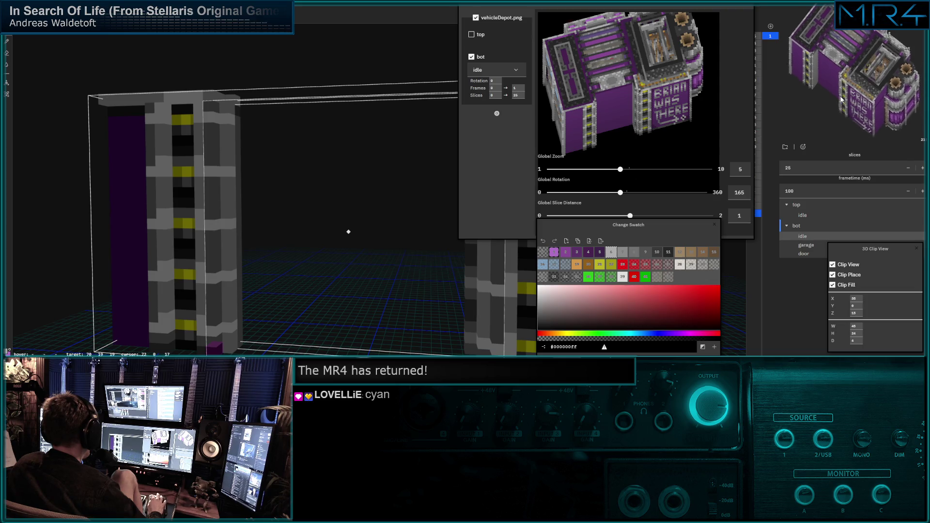
{"action": "mouse_move", "coordinate": [422, 218]}
{"action": "left_mouse_down"}
{"action": "mouse_move", "coordinate": [404, 229]}
{"action": "mouse_move", "coordinate": [351, 216]}
{"action": "mouse_move", "coordinate": [362, 191]}
{"action": "left_mouse_up"}
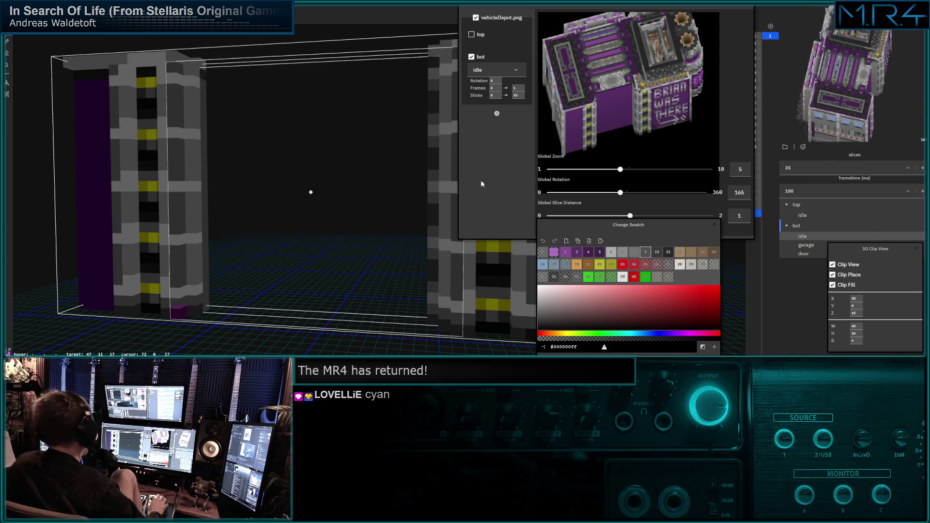
Set the preview's Global Rotation to 210 and view the depot from another side.
{"action": "left_click_drag", "start_coordinate": [620, 193], "coordinate": [639, 193]}
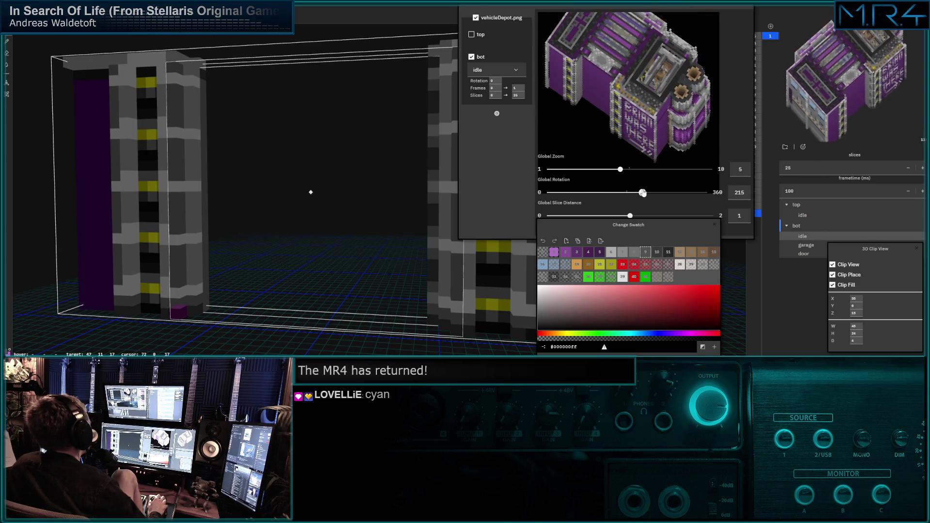
{"action": "scroll", "coordinate": [329, 203], "scroll_direction": "up", "scroll_amount": 6}
{"action": "scroll", "coordinate": [418, 198], "scroll_direction": "down", "scroll_amount": 5}
{"action": "mouse_move", "coordinate": [378, 174]}
{"action": "right_mouse_down"}
{"action": "mouse_move", "coordinate": [304, 92]}
{"action": "mouse_move", "coordinate": [274, 135]}
{"action": "mouse_move", "coordinate": [303, 167]}
{"action": "mouse_move", "coordinate": [187, 148]}
{"action": "mouse_move", "coordinate": [198, 148]}
{"action": "right_mouse_up"}
{"action": "mouse_move", "coordinate": [200, 143]}
{"action": "middle_mouse_down"}
{"action": "mouse_move", "coordinate": [231, 143]}
{"action": "mouse_move", "coordinate": [215, 143]}
{"action": "mouse_move", "coordinate": [219, 168]}
{"action": "mouse_move", "coordinate": [228, 165]}
{"action": "mouse_move", "coordinate": [212, 175]}
{"action": "mouse_move", "coordinate": [236, 188]}
{"action": "mouse_move", "coordinate": [218, 173]}
{"action": "mouse_move", "coordinate": [231, 176]}
{"action": "mouse_move", "coordinate": [234, 198]}
{"action": "mouse_move", "coordinate": [215, 156]}
{"action": "middle_mouse_up"}
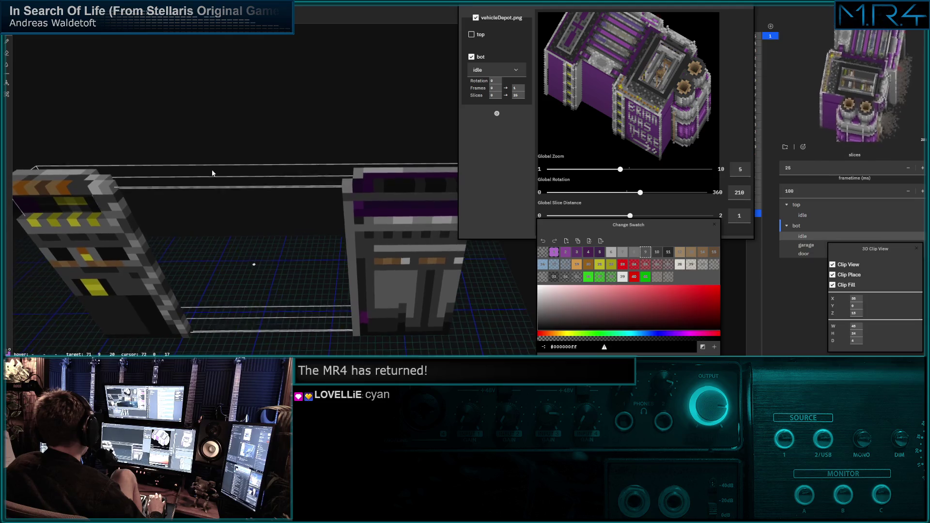